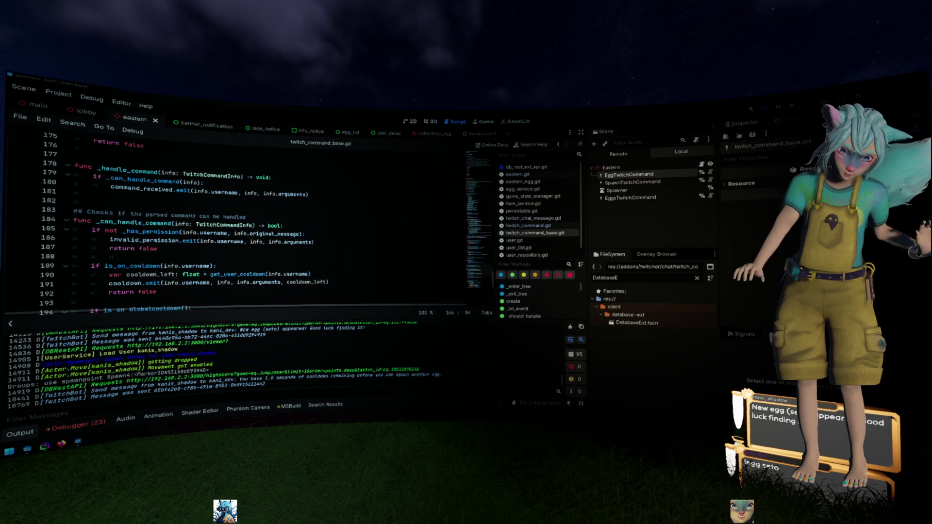
Scroll to get_user_cooldown and place the caret on its return line at the line 152 breakpoint
{"action": "scroll", "coordinate": [347, 192], "scroll_direction": "down", "scroll_amount": 2}
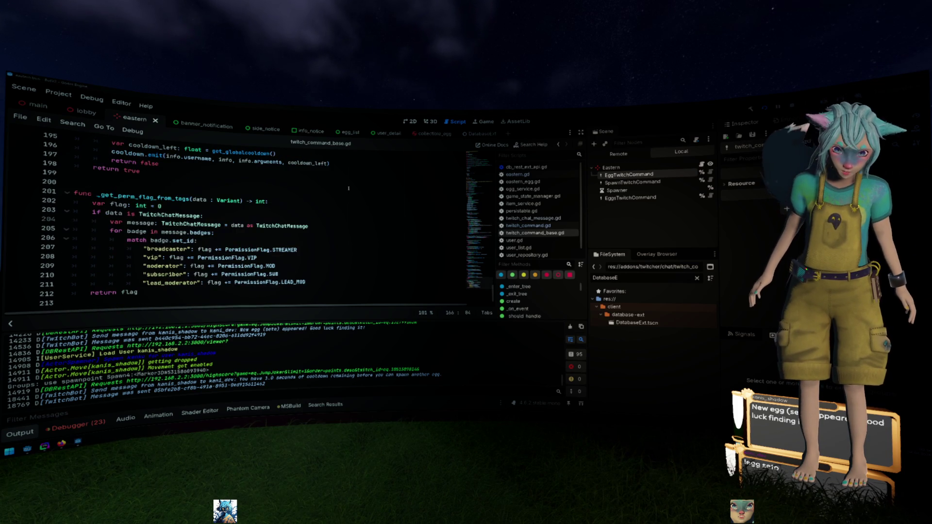
{"action": "scroll", "coordinate": [348, 191], "scroll_direction": "up", "scroll_amount": 7}
{"action": "scroll", "coordinate": [349, 190], "scroll_direction": "up", "scroll_amount": 1}
{"action": "scroll", "coordinate": [348, 190], "scroll_direction": "down", "scroll_amount": 1}
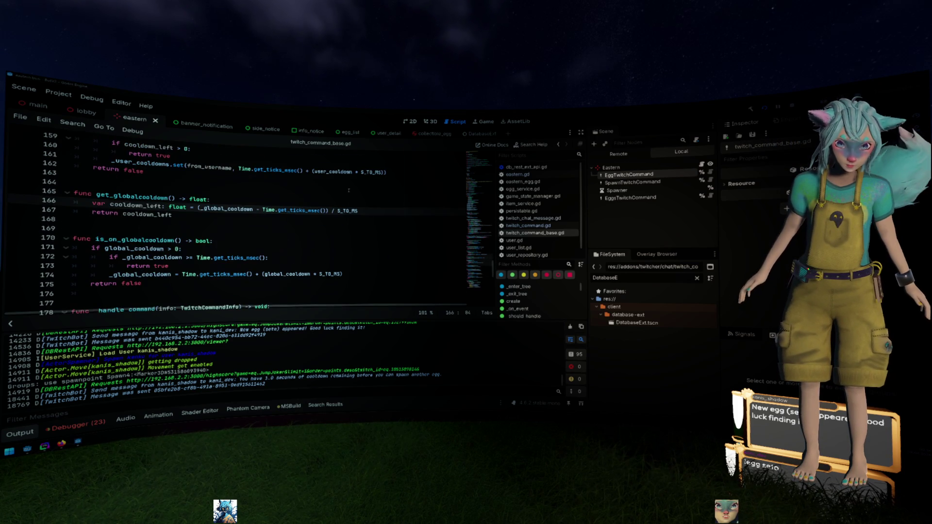
{"action": "scroll", "coordinate": [349, 190], "scroll_direction": "up", "scroll_amount": 3}
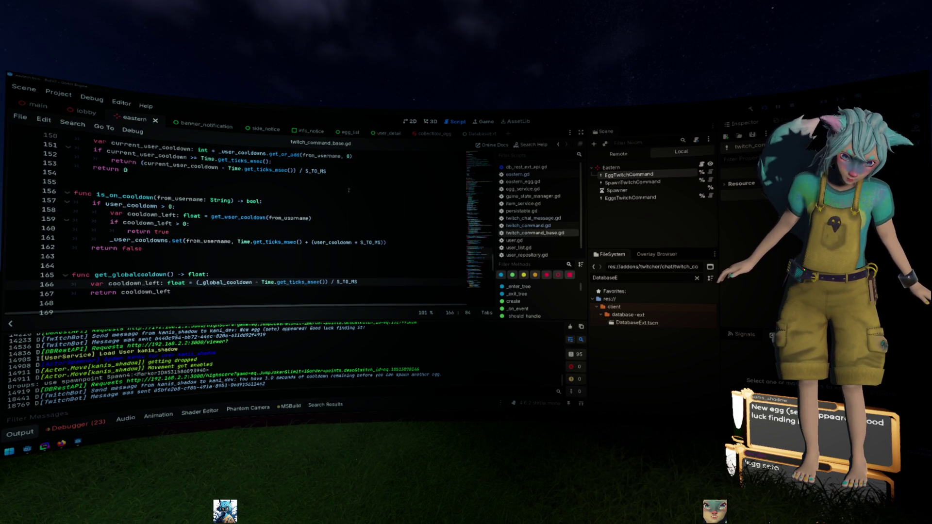
{"action": "scroll", "coordinate": [335, 228], "scroll_direction": "up", "scroll_amount": 2}
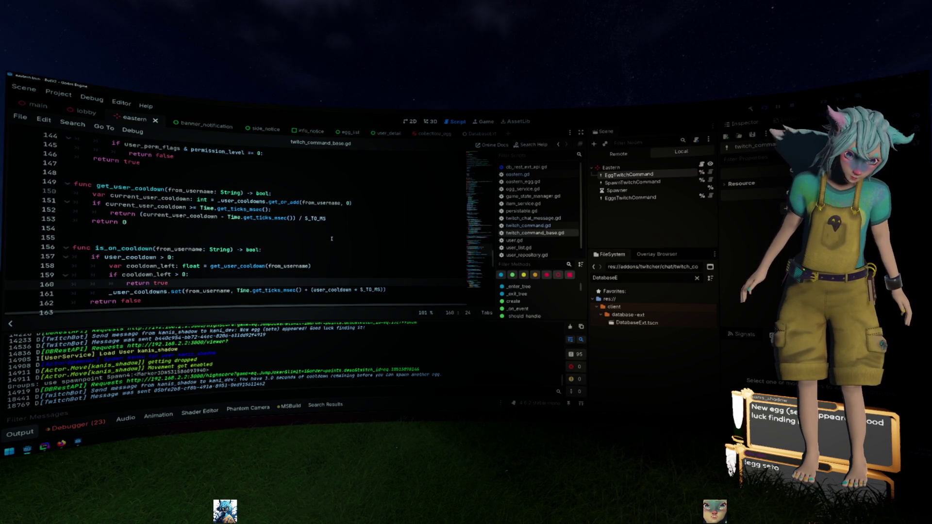
{"action": "left_click", "coordinate": [274, 218]}
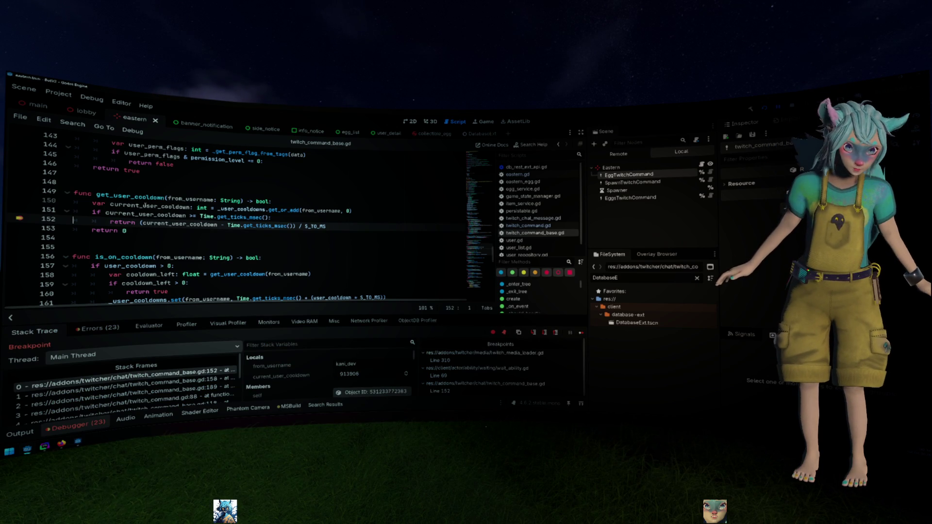
Evaluate the line 152 cooldown subtraction in the debugger's Evaluator
{"action": "mouse_move", "coordinate": [144, 205]}
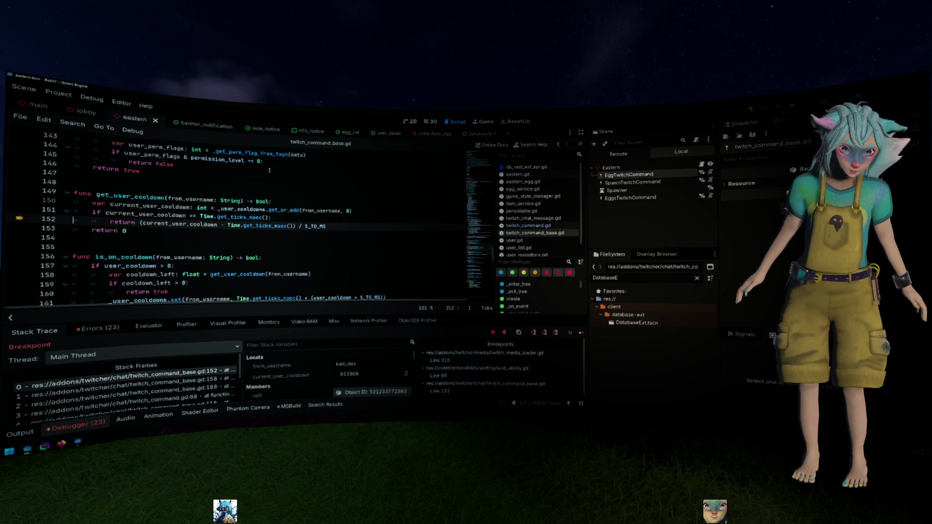
{"action": "left_click_drag", "start_coordinate": [198, 217], "coordinate": [270, 217]}
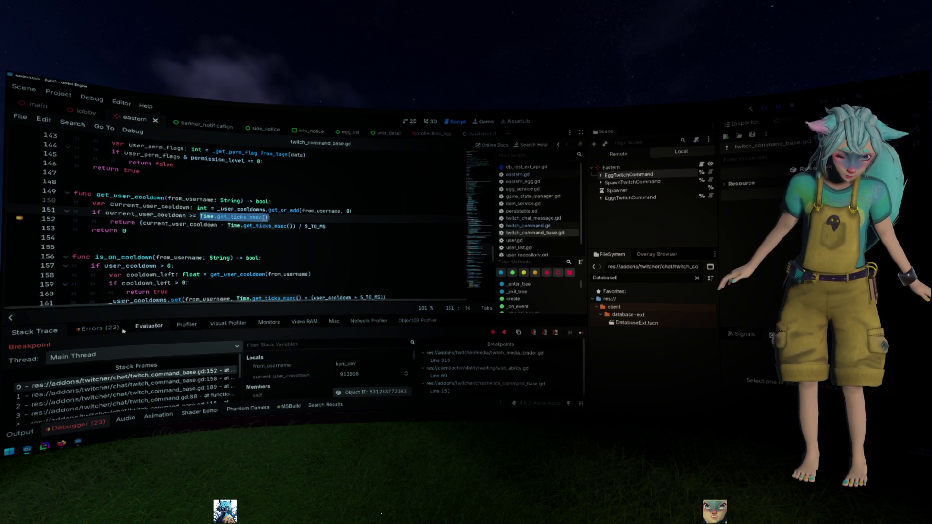
{"action": "left_click", "coordinate": [224, 226]}
{"action": "left_click_drag", "start_coordinate": [168, 225], "coordinate": [295, 227]}
{"action": "key", "text": "ctrl+c"}
{"action": "left_click", "coordinate": [149, 327]}
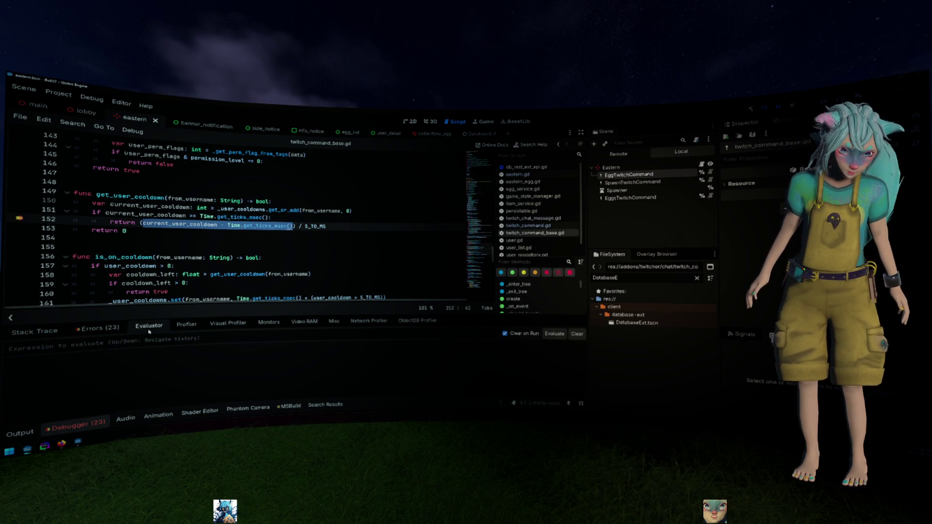
{"action": "key", "text": "ctrl+v"}
{"action": "key", "text": "Return"}
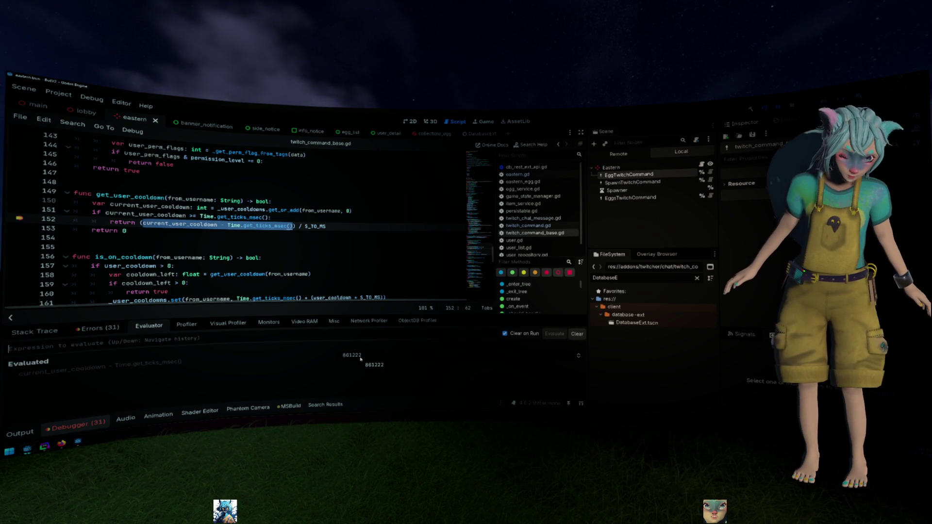
Evaluate the cooldown subtraction divided by S_TO_MS and check S_TO_MS's definition on line 9
{"action": "key", "text": "Up"}
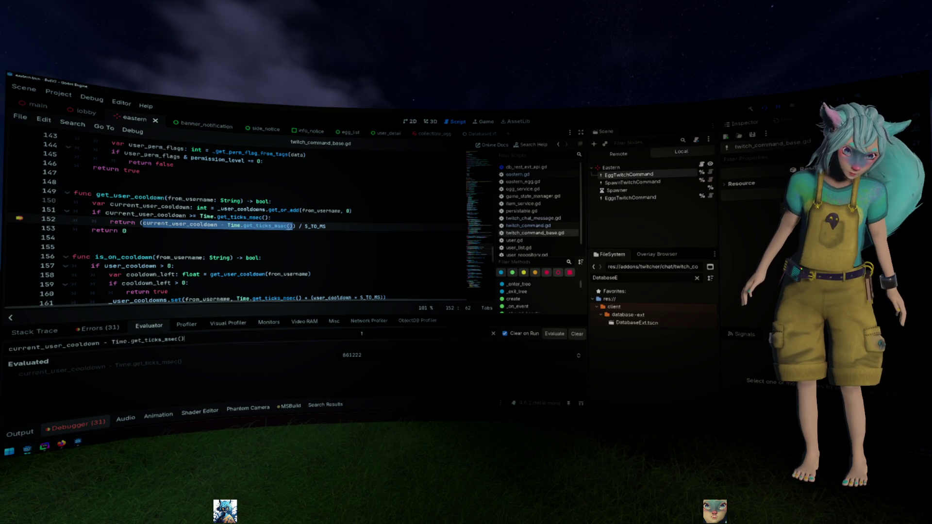
{"action": "left_click", "coordinate": [319, 226]}
{"action": "type", "text": "/"}
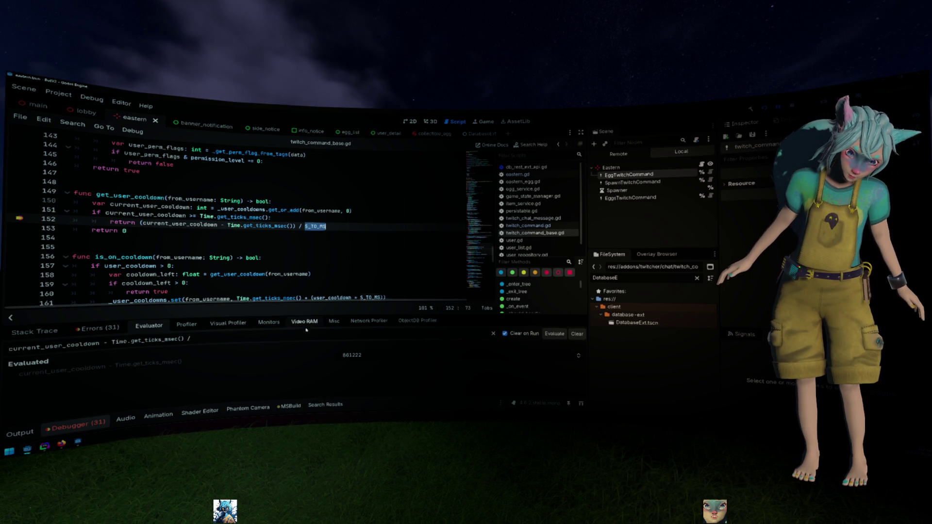
{"action": "type", "text": "S_TO_MS"}
{"action": "key", "text": "Return"}
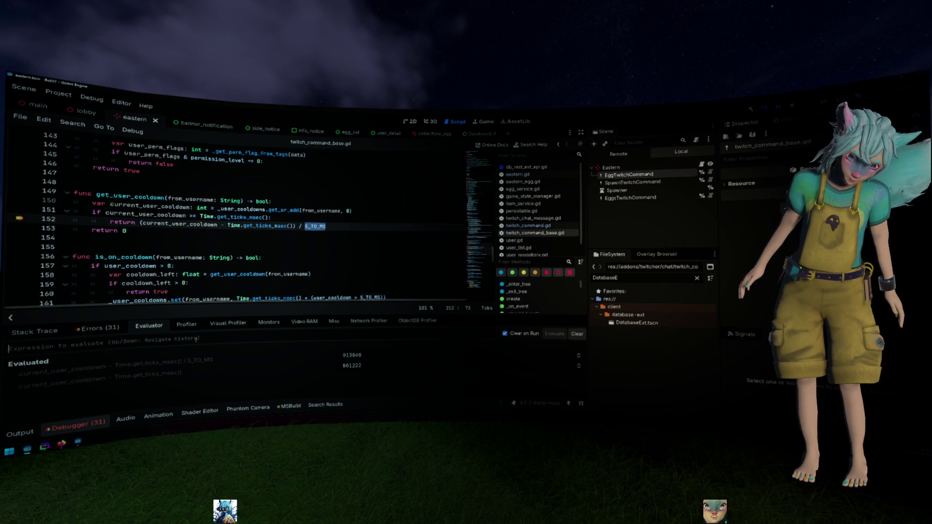
{"action": "left_click", "coordinate": [311, 224], "text": "ctrl"}
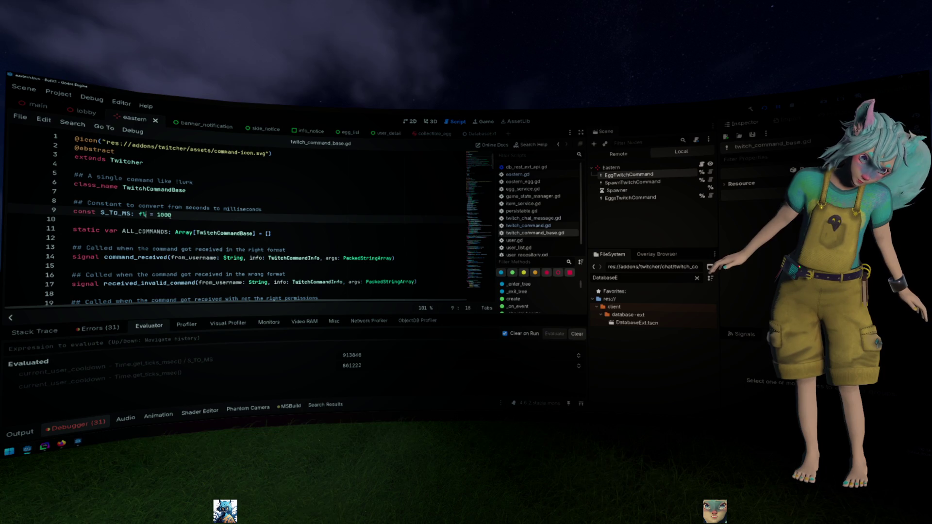
{"action": "key", "text": "alt+Left"}
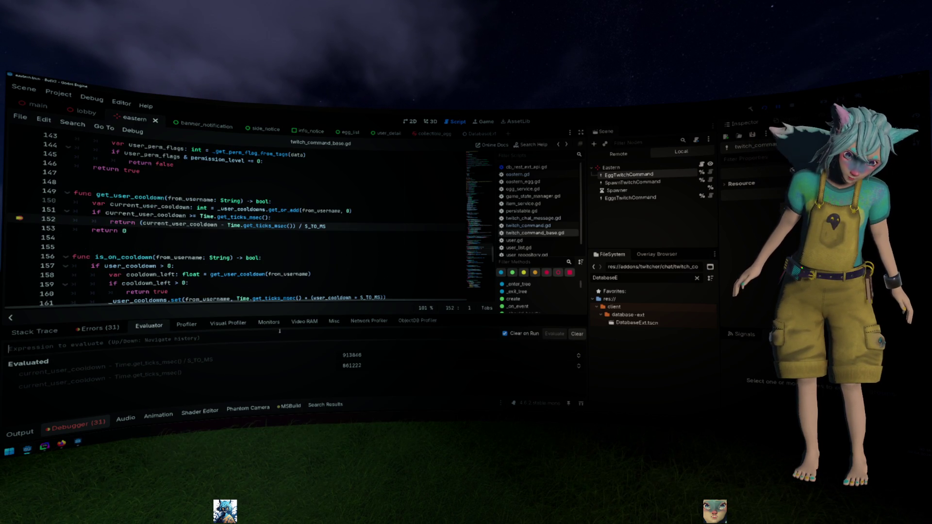
Evaluate (current_user_cooldown - Time.get_ticks_msec()) / 1000.0, giving 829.285
{"action": "left_click_drag", "start_coordinate": [139, 224], "coordinate": [290, 226]}
{"action": "key", "text": "ctrl+c"}
{"action": "left_click", "coordinate": [255, 336]}
{"action": "key", "text": "ctrl+v"}
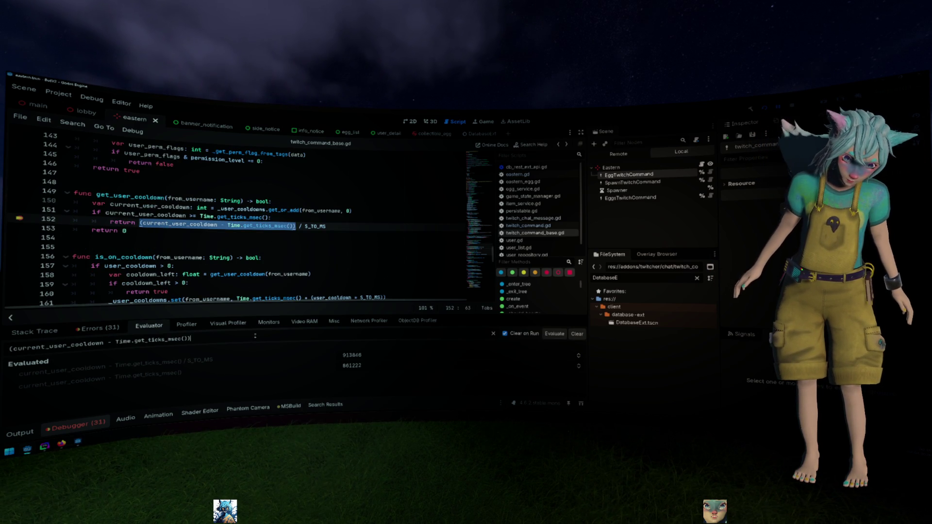
{"action": "type", "text": " / 10"}
{"action": "type", "text": "00.0"}
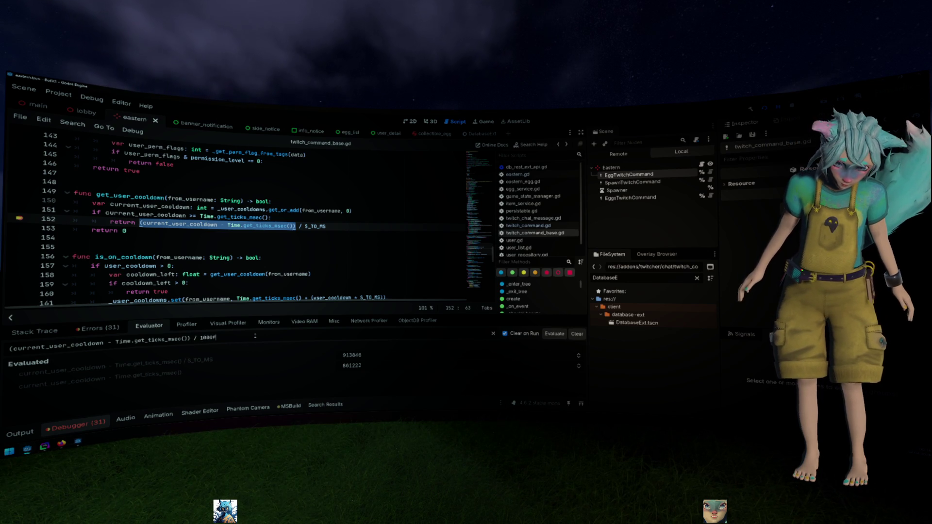
{"action": "key", "text": "Return"}
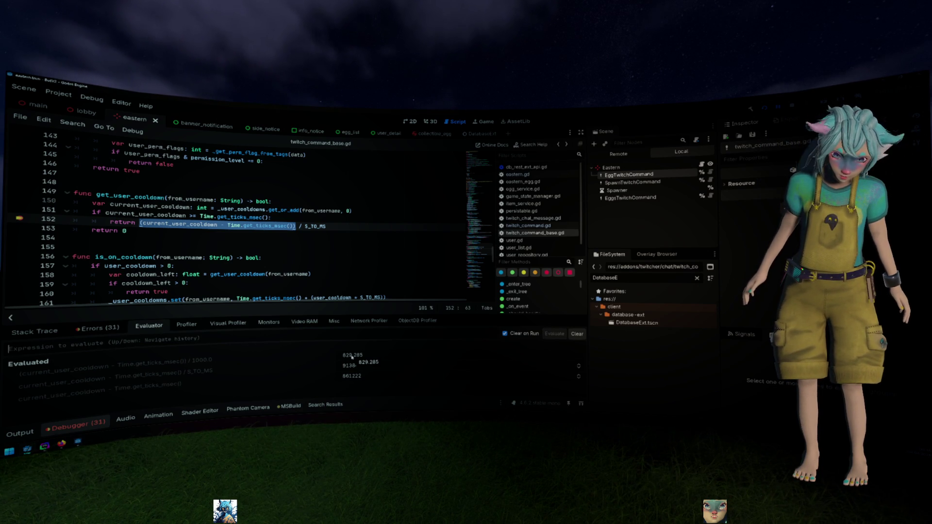
{"action": "left_click", "coordinate": [218, 231]}
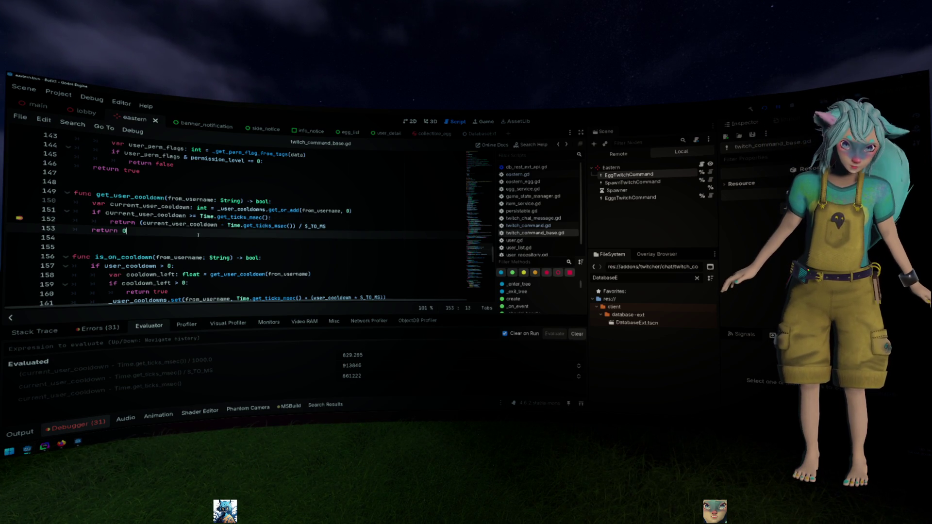
Change get_user_cooldown's return type from bool to float and save twitch_command_base.gd
{"action": "double_click", "coordinate": [130, 196]}
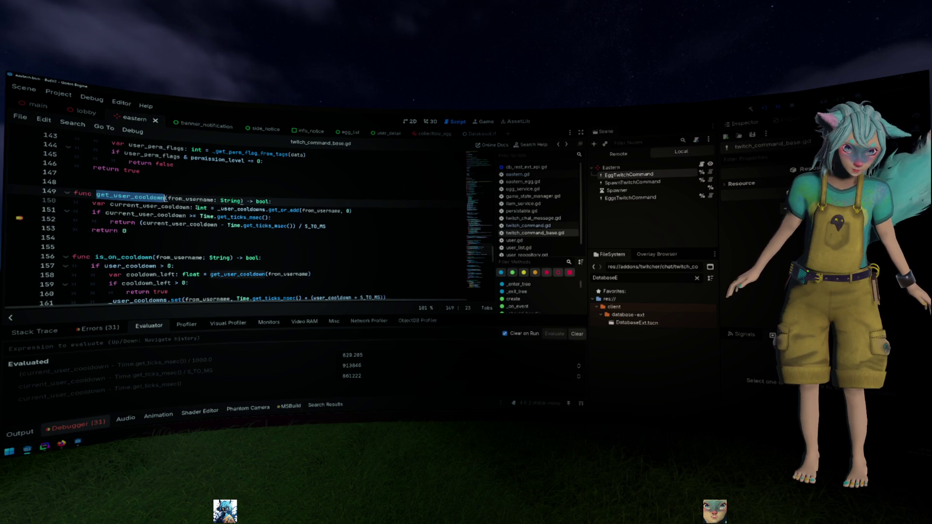
{"action": "double_click", "coordinate": [263, 201]}
{"action": "mouse_move", "coordinate": [262, 201]}
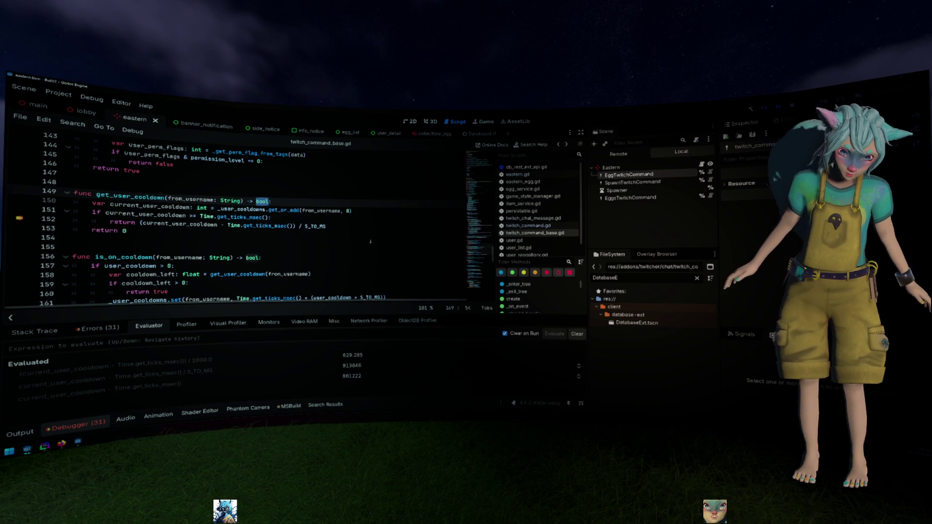
{"action": "type", "text": "float"}
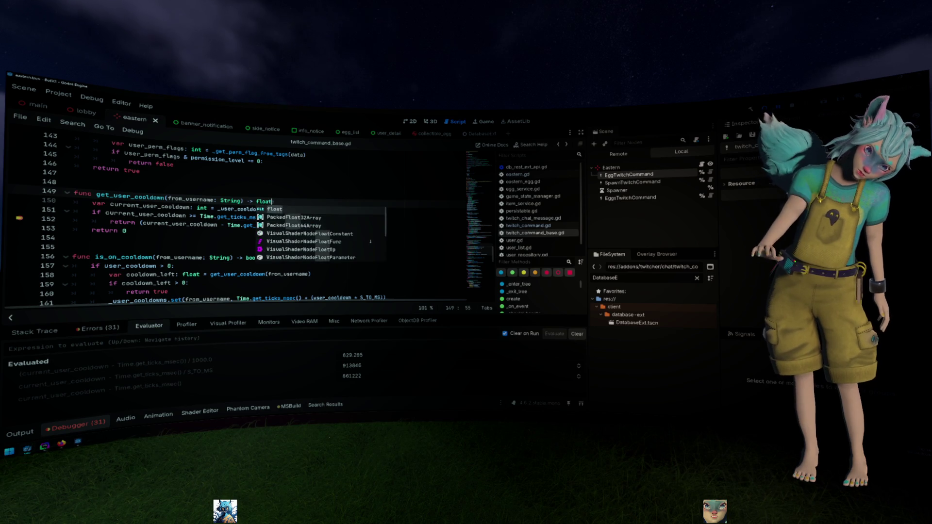
{"action": "key", "text": "ctrl+s"}
{"action": "left_click", "coordinate": [374, 241]}
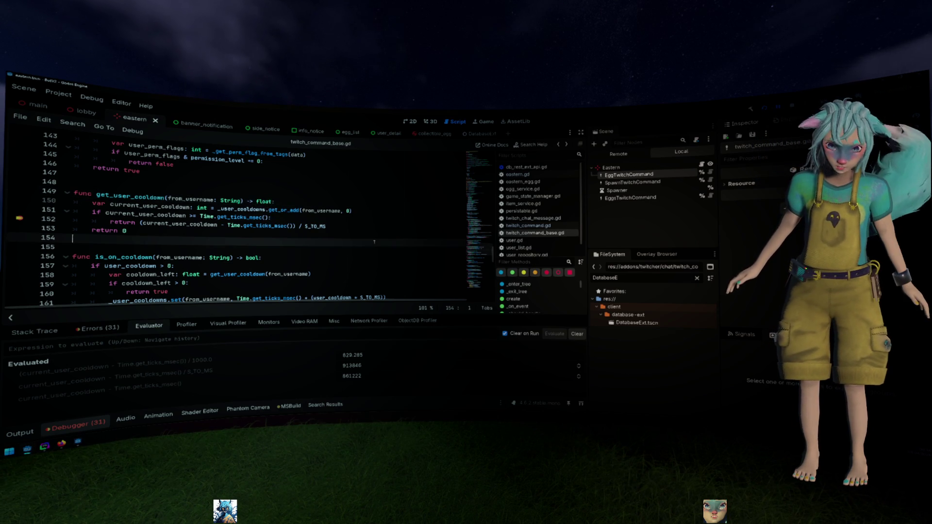
{"action": "scroll", "coordinate": [374, 241], "scroll_direction": "up", "scroll_amount": 2}
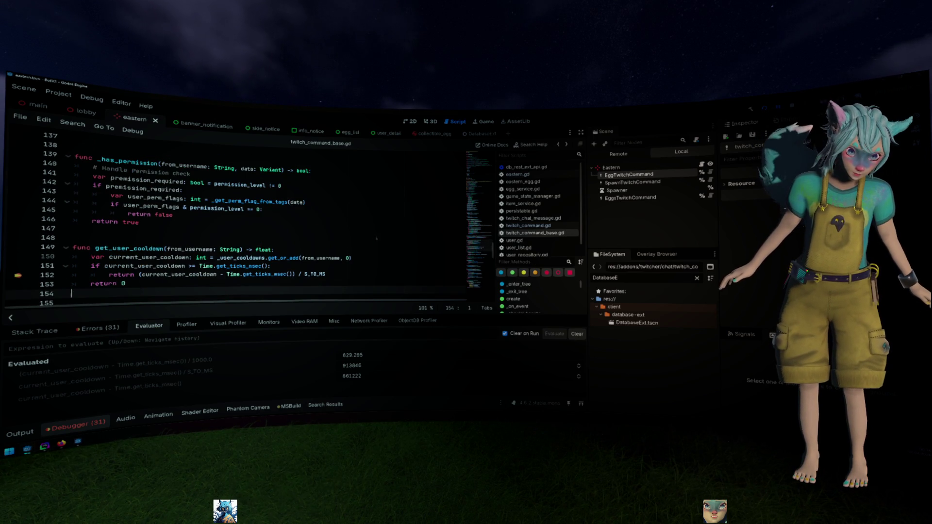
{"action": "scroll", "coordinate": [373, 241], "scroll_direction": "down", "scroll_amount": 1}
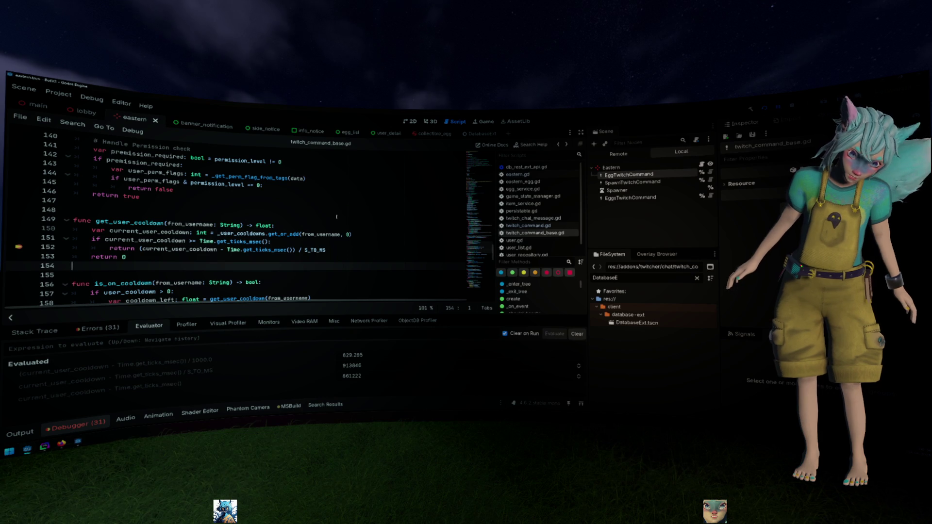
{"action": "left_click", "coordinate": [321, 226]}
Start a # doc comment above get_user_cooldown, then run the project to hit the line 153 breakpoint
{"action": "key", "text": "ctrl+shift+Return"}
{"action": "type", "text": "#"}
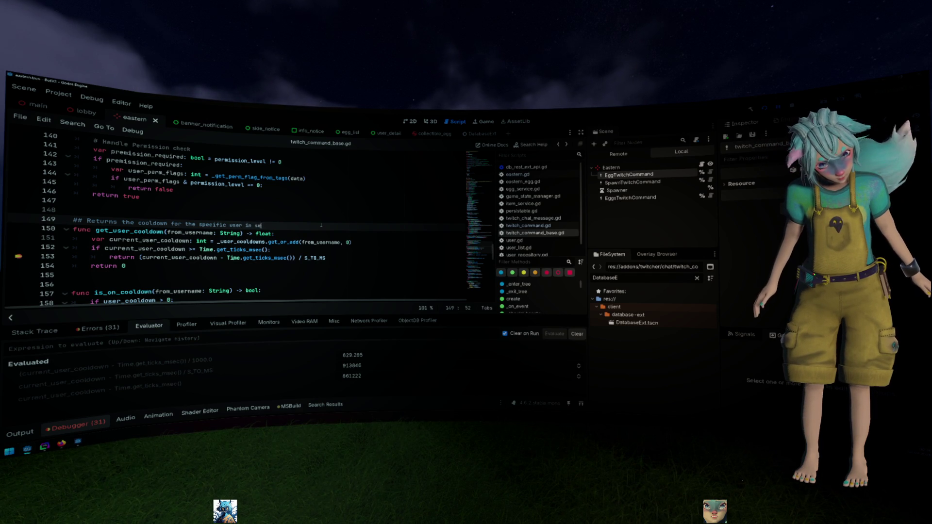
{"action": "left_click", "coordinate": [194, 190]}
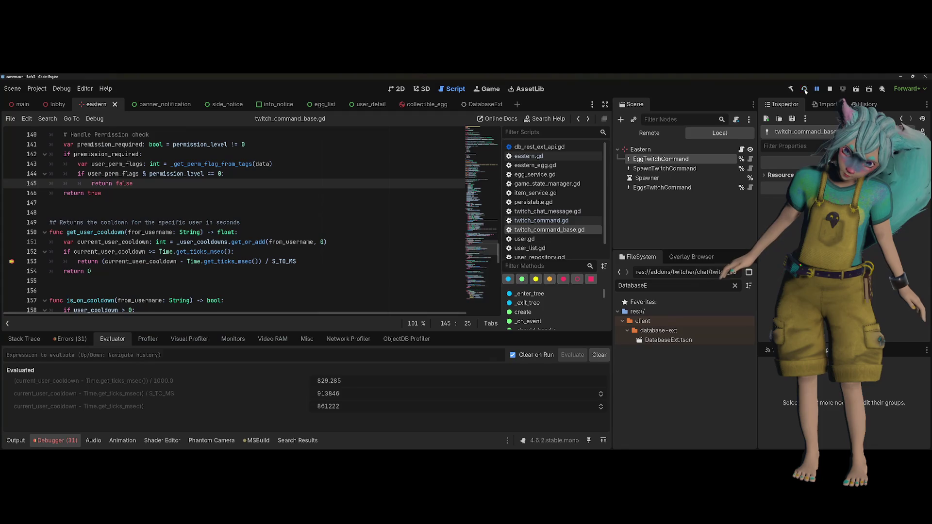
{"action": "left_click", "coordinate": [804, 89]}
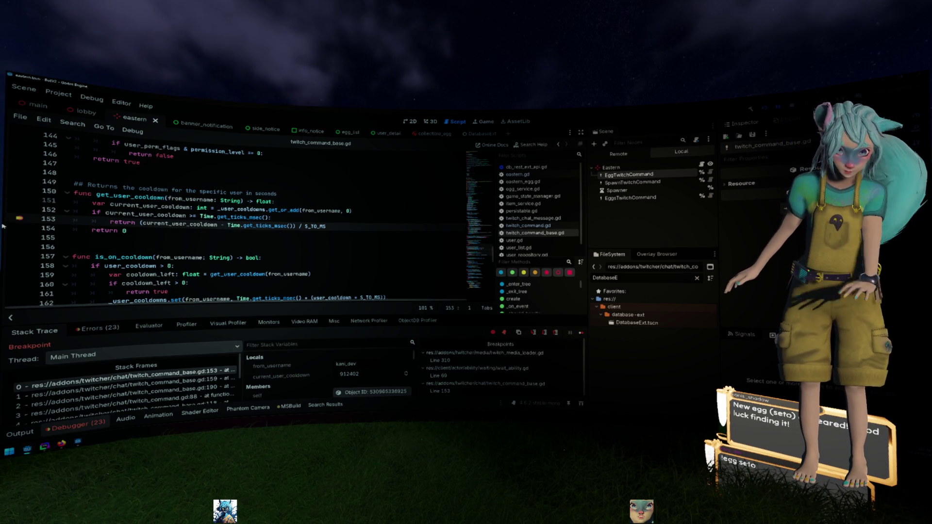
Resume the paused game and go back to the twitch_command.gd script
{"action": "key", "text": "F12"}
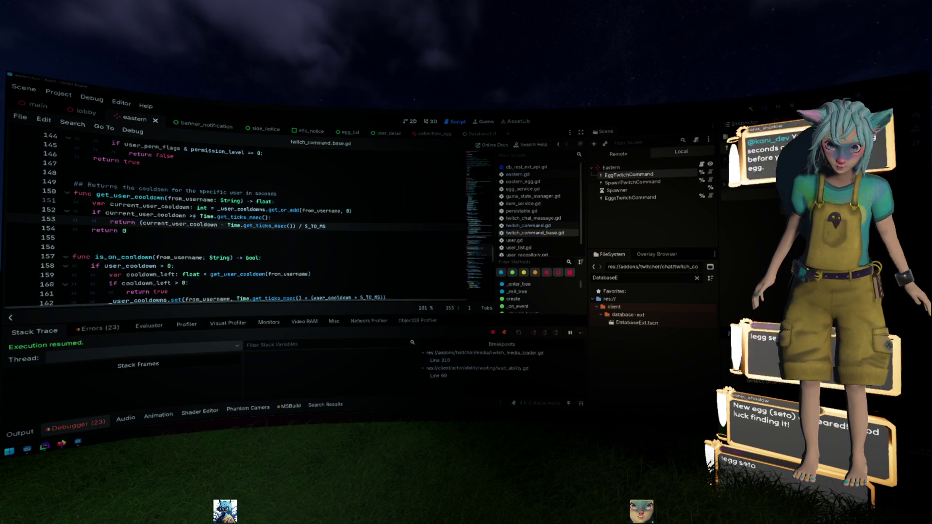
{"action": "scroll", "coordinate": [220, 198], "scroll_direction": "down", "scroll_amount": 10}
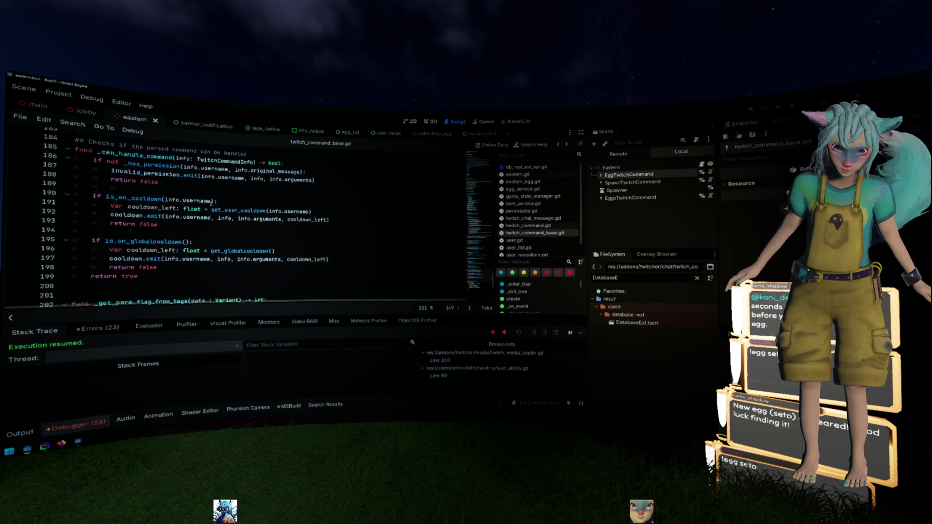
{"action": "scroll", "coordinate": [208, 204], "scroll_direction": "up", "scroll_amount": 10}
{"action": "scroll", "coordinate": [208, 208], "scroll_direction": "up", "scroll_amount": 15}
{"action": "key", "text": "alt+Left"}
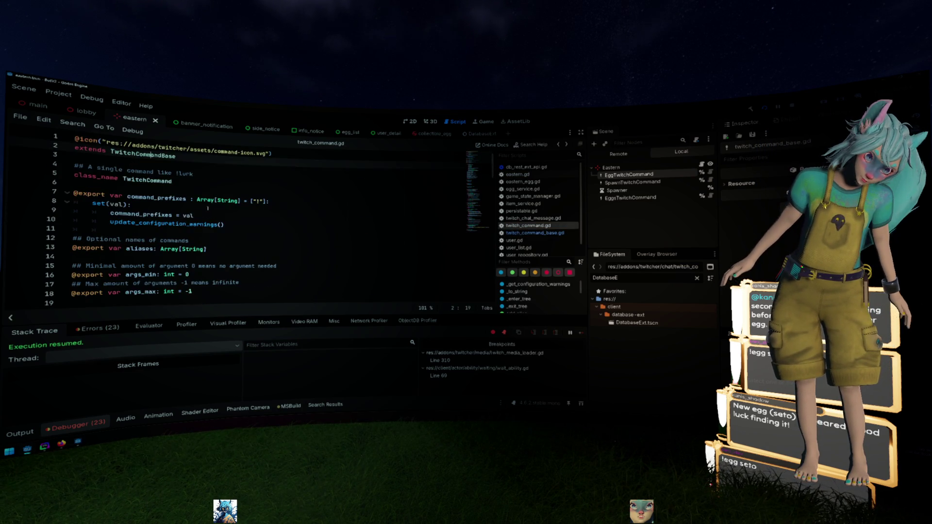
{"action": "scroll", "coordinate": [207, 208], "scroll_direction": "down", "scroll_amount": 1}
{"action": "scroll", "coordinate": [323, 219], "scroll_direction": "up", "scroll_amount": 1}
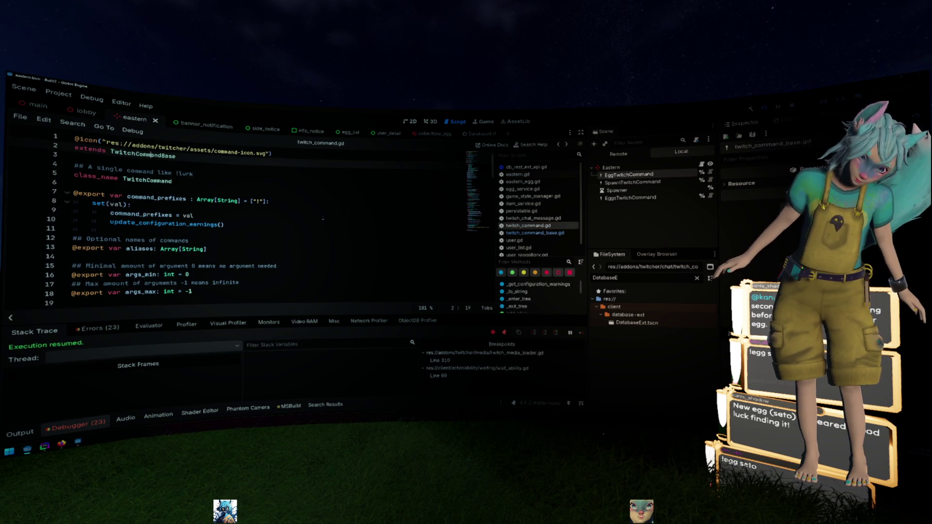
In eastern.gd, change the cooldown message placeholder from %s to %0d
{"action": "left_click", "coordinate": [518, 174]}
{"action": "scroll", "coordinate": [243, 218], "scroll_direction": "down", "scroll_amount": 8}
{"action": "scroll", "coordinate": [243, 219], "scroll_direction": "up", "scroll_amount": 1}
{"action": "left_click", "coordinate": [197, 190]}
{"action": "key", "text": "BackSpace"}
{"action": "type", "text": "0d"}
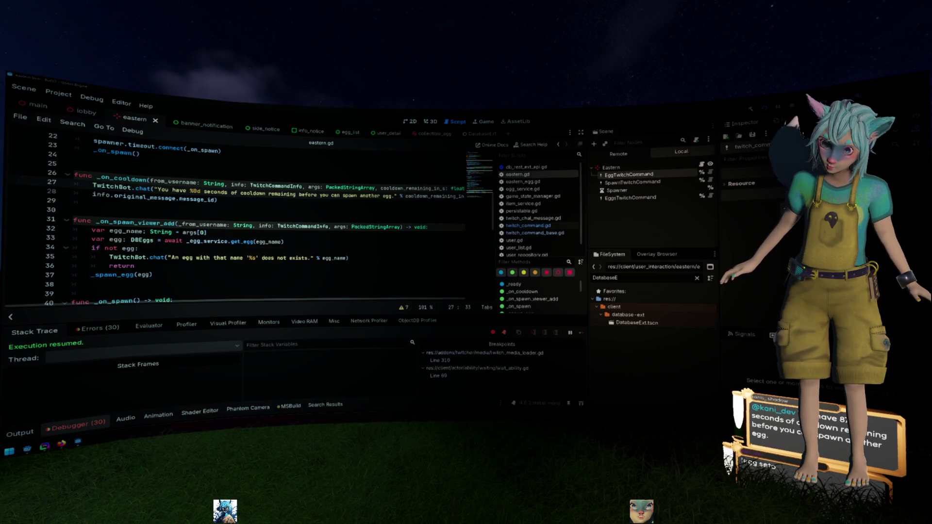
{"action": "left_click", "coordinate": [332, 238]}
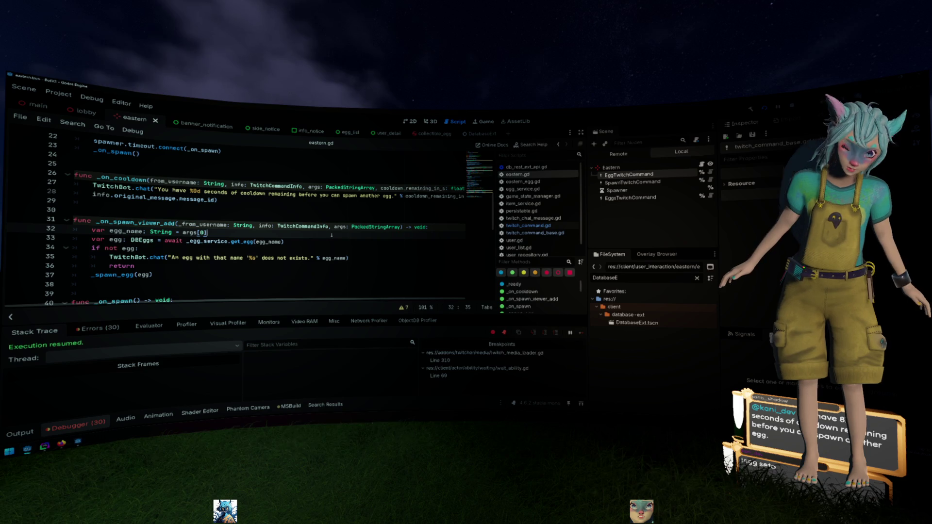
{"action": "left_click", "coordinate": [351, 187]}
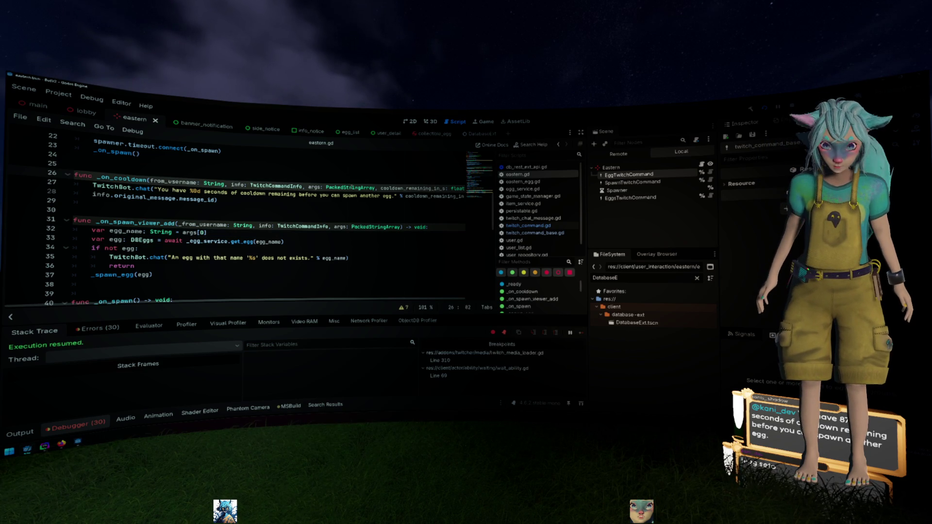
Add and undo a blank line after line 26, then clear the DatabaseE FileSystem filter
{"action": "mouse_move", "coordinate": [352, 187]}
{"action": "key", "text": "Return"}
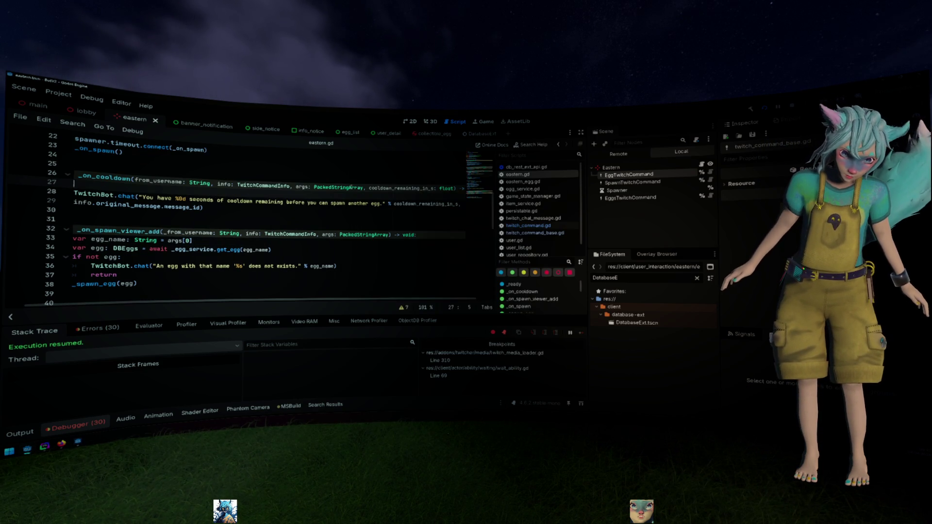
{"action": "key", "text": "BackSpace"}
{"action": "key", "text": "BackSpace"}
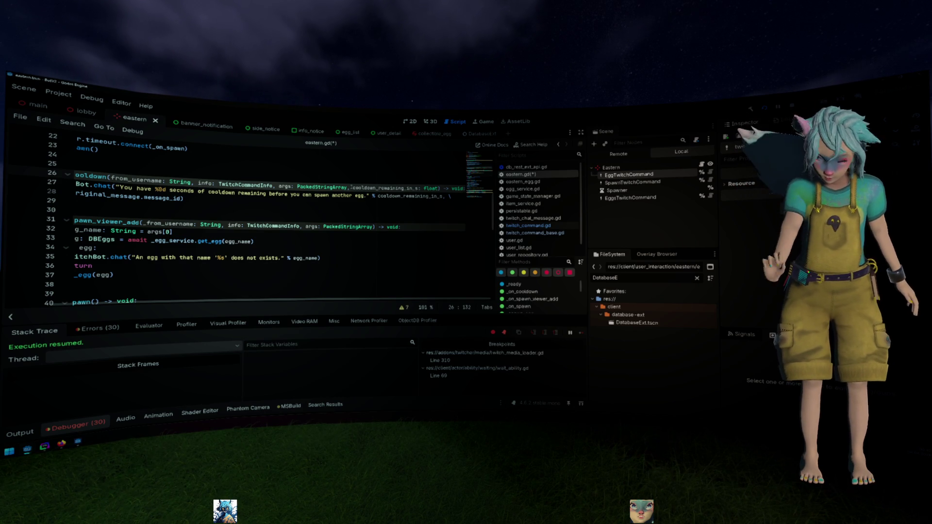
{"action": "scroll", "coordinate": [329, 177], "scroll_direction": "left", "scroll_amount": 3}
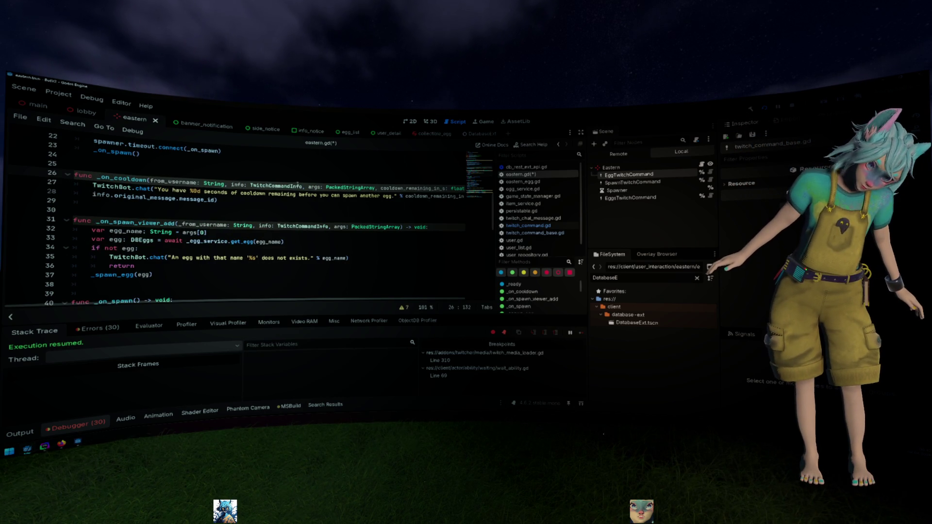
{"action": "scroll", "coordinate": [299, 185], "scroll_direction": "up", "scroll_amount": 1}
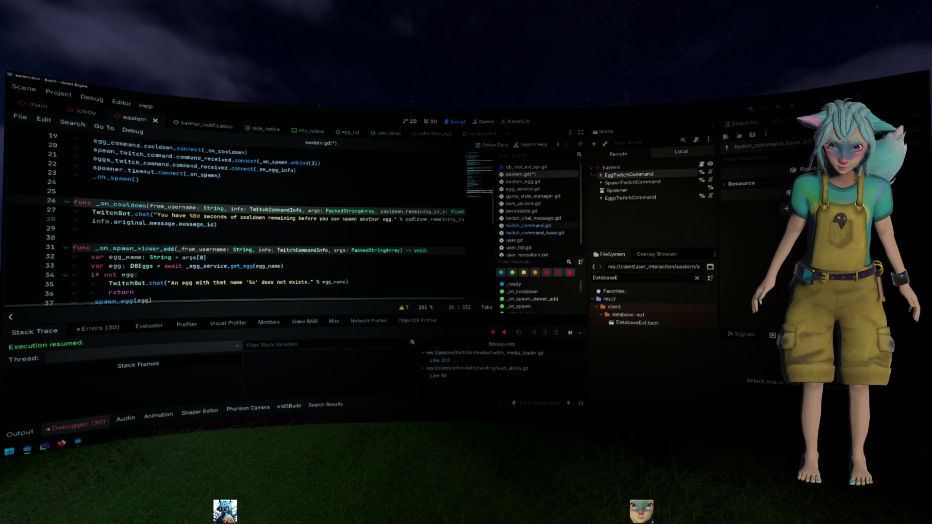
{"action": "left_click", "coordinate": [698, 279]}
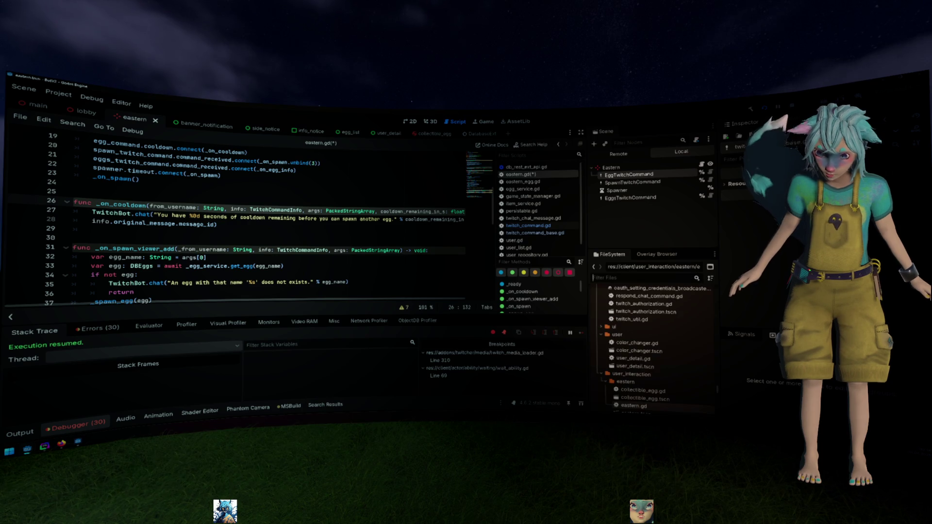
{"action": "left_click", "coordinate": [332, 230]}
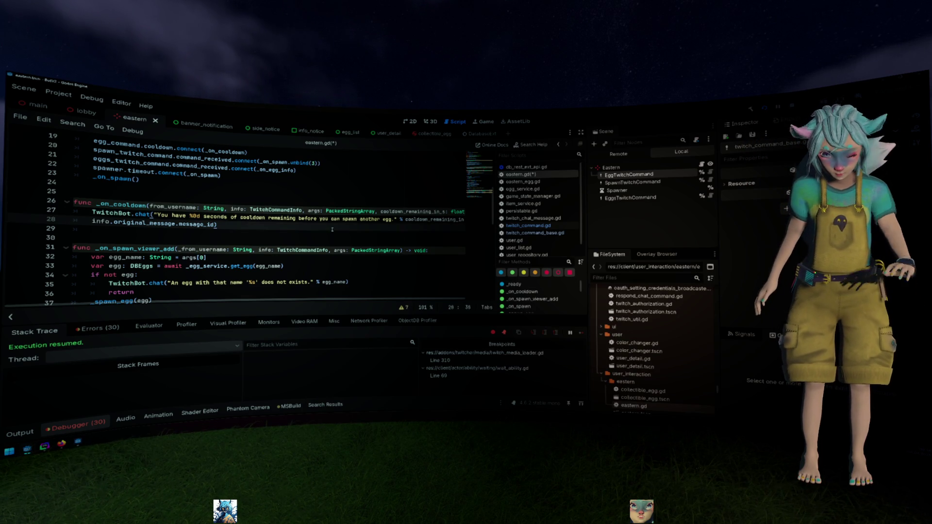
{"action": "key", "text": "F1"}
{"action": "type", "text": "Time"}
{"action": "key", "text": "Return"}
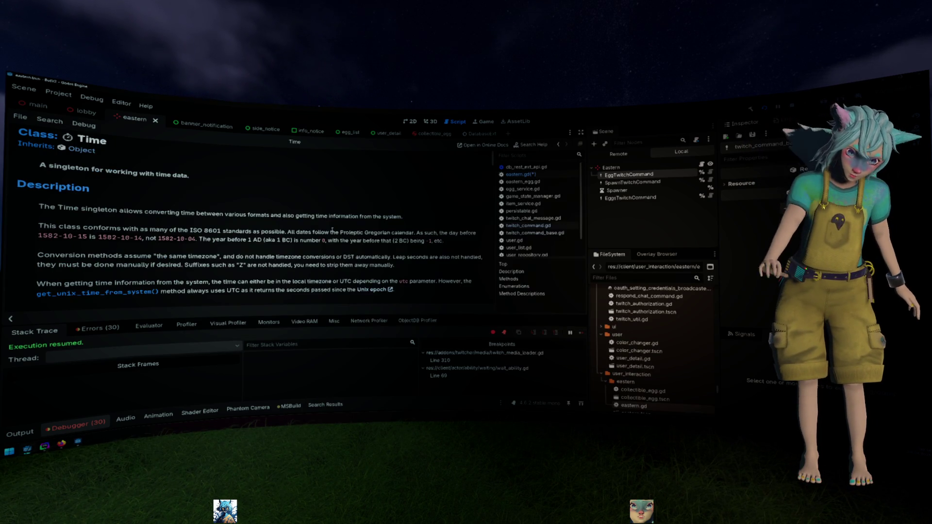
{"action": "scroll", "coordinate": [332, 229], "scroll_direction": "down", "scroll_amount": 5}
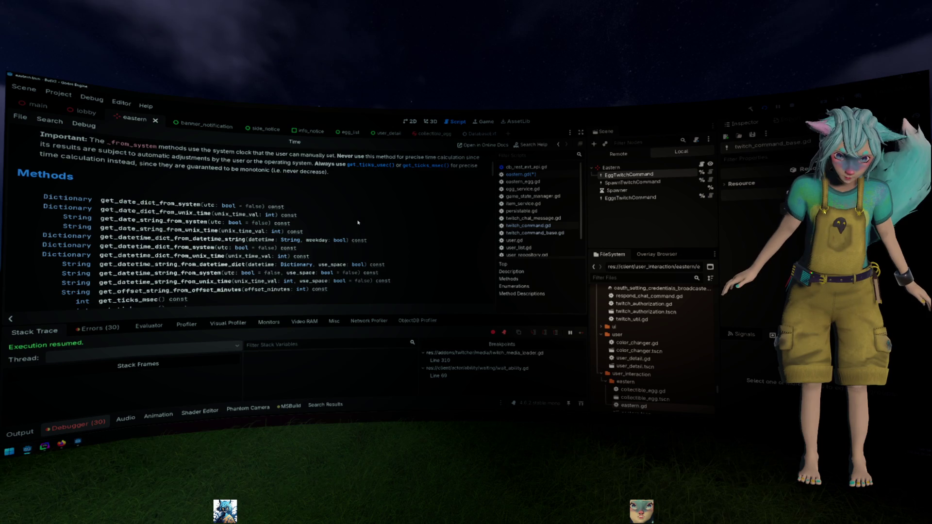
{"action": "scroll", "coordinate": [358, 222], "scroll_direction": "down", "scroll_amount": 2}
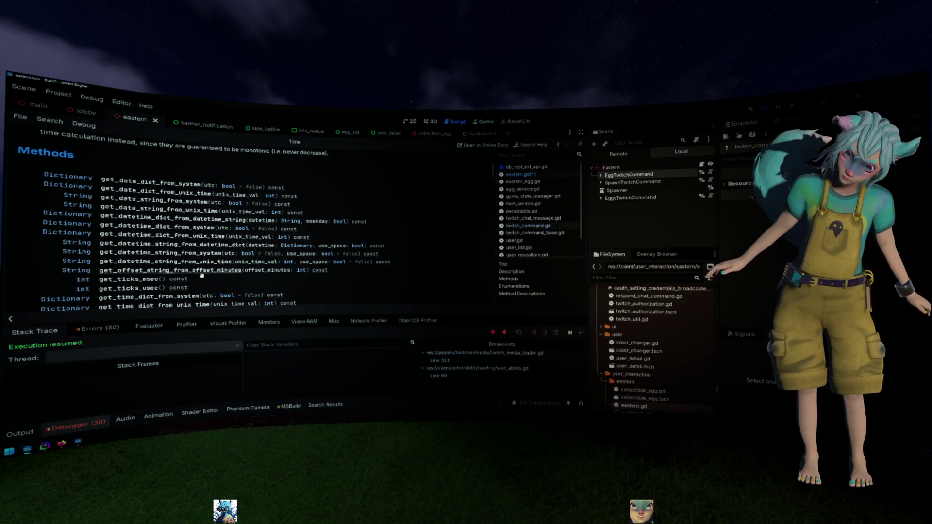
{"action": "left_click", "coordinate": [201, 270]}
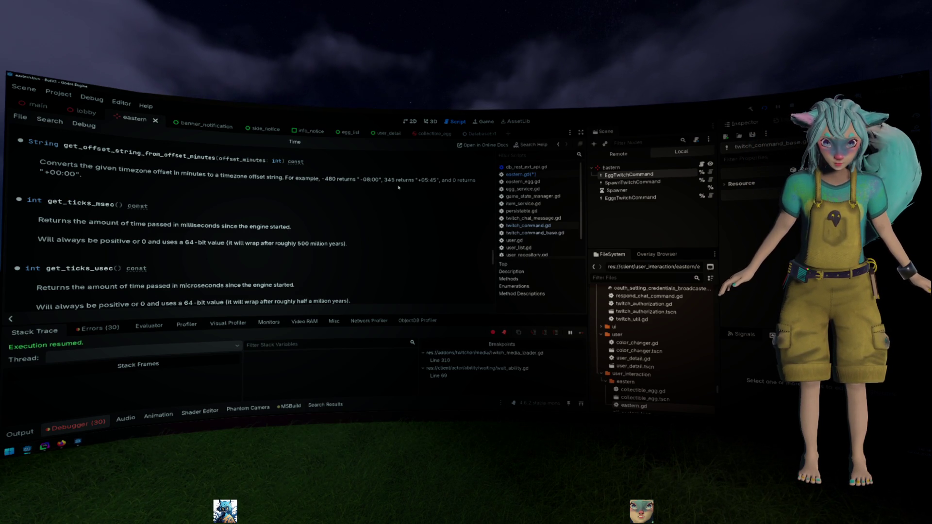
{"action": "double_click", "coordinate": [184, 155]}
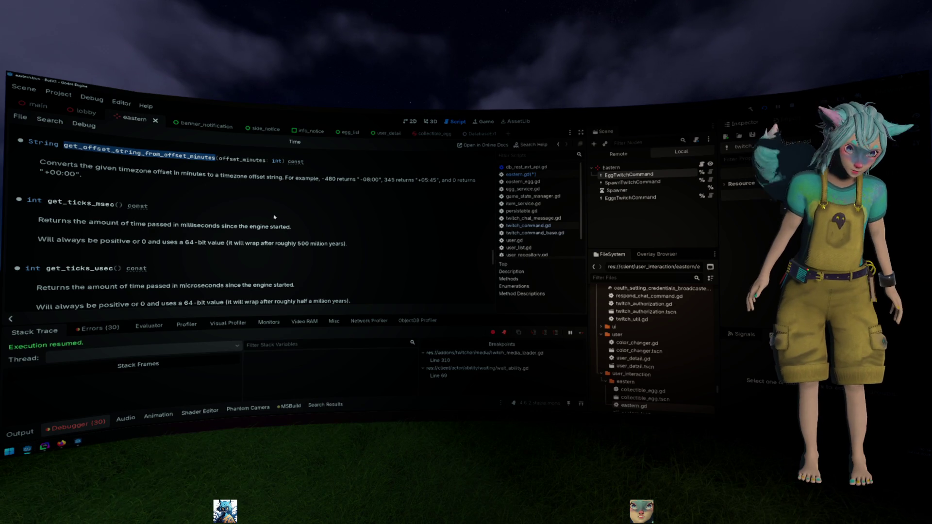
{"action": "key", "text": "alt+Left"}
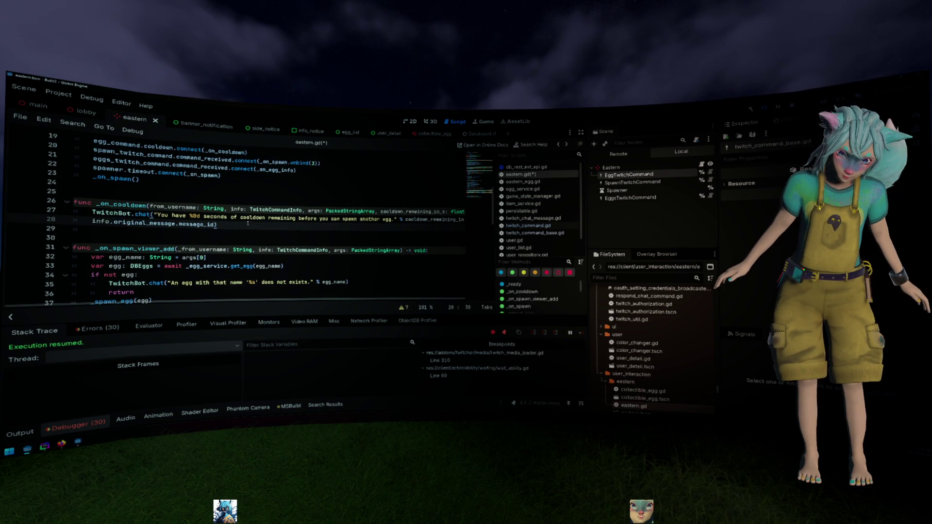
Rewrite line 27's cooldown message with Time.get_offset_string_from_ and a 'min' unit, saving eastern.gd
{"action": "key", "text": "Up"}
{"action": "key", "text": "End"}
{"action": "key", "text": "ctrl+Left"}
{"action": "key", "text": "ctrl+Left"}
{"action": "key", "text": "ctrl+Left"}
{"action": "key", "text": "ctrl+Right"}
{"action": "key", "text": "ctrl+Right"}
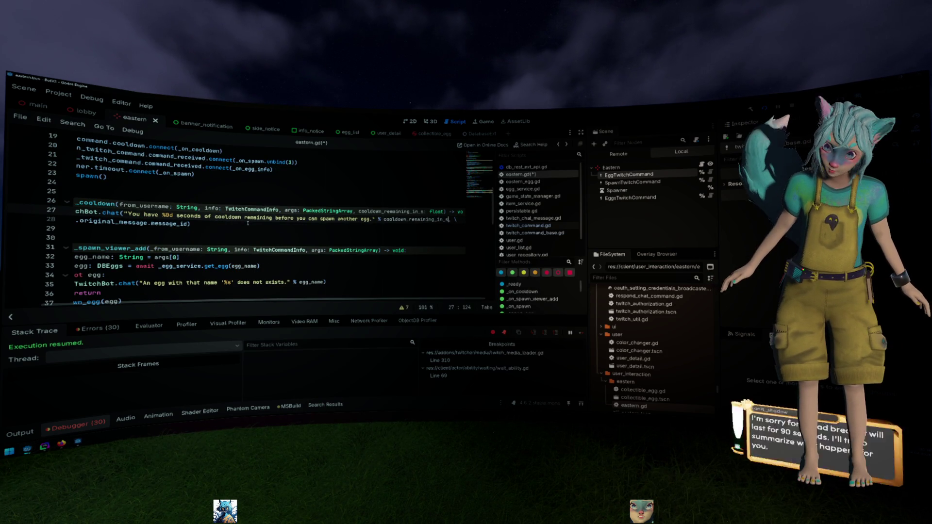
{"action": "type", "text": "Time.get_offset_string_from_"}
{"action": "key", "text": "ctrl+s"}
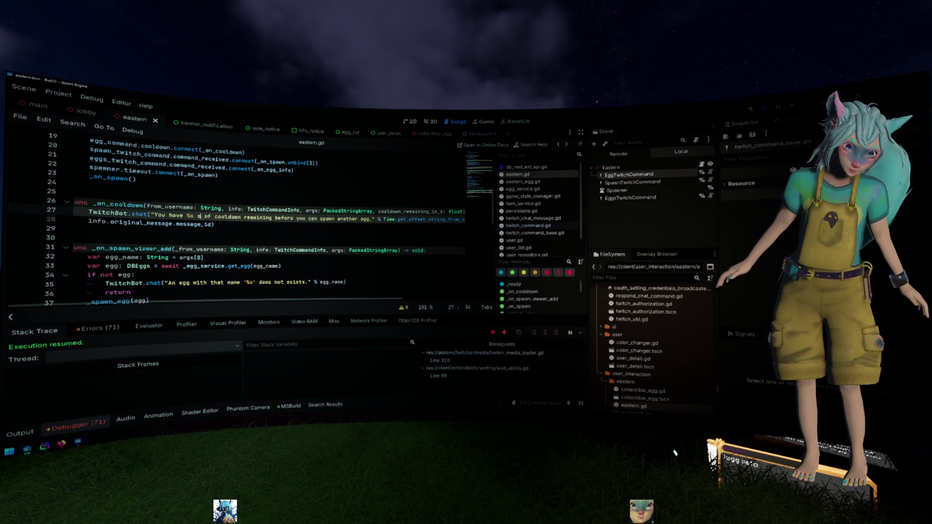
{"action": "key", "text": "BackSpace"}
{"action": "type", "text": "min"}
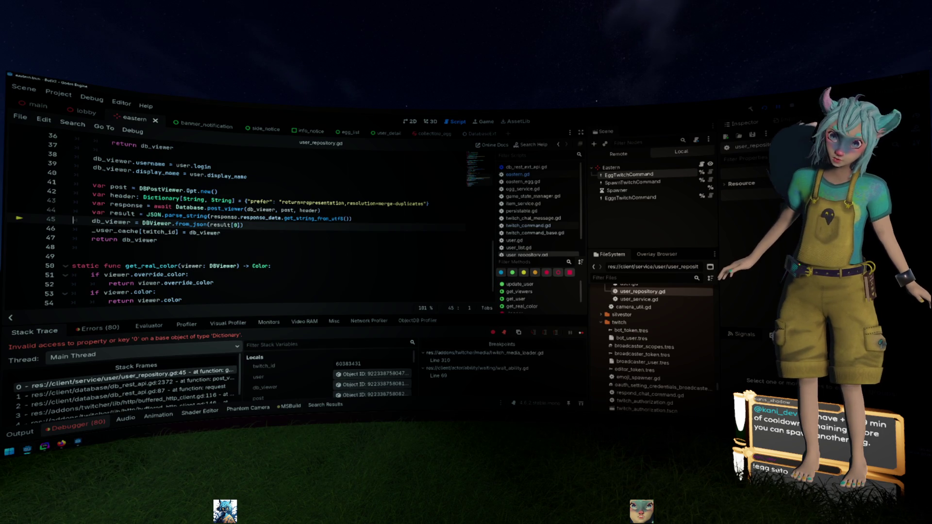
Go to line 45 in user_repository.gd, where the Dictionary key error occurred
{"action": "left_click", "coordinate": [244, 224]}
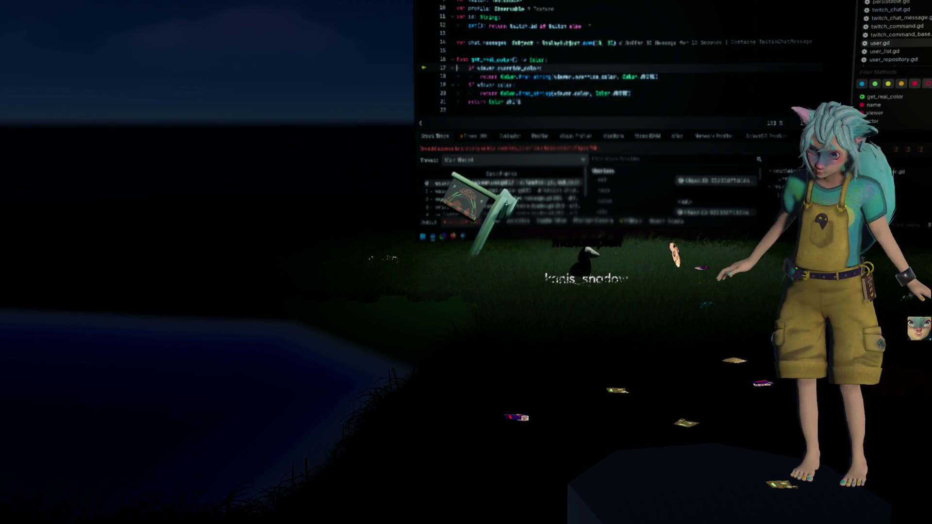
Continue the game from the line-17 breakpoint in user.gd
{"action": "key", "text": "F12"}
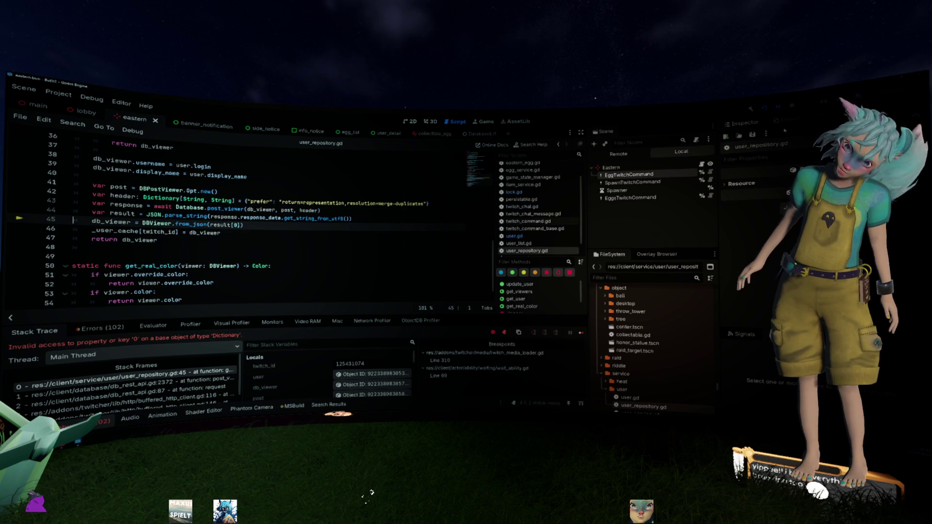
Continue four times past the runtime errors in user_list.gd, twitch_chat.gd and user.gd
{"action": "key", "text": "F12"}
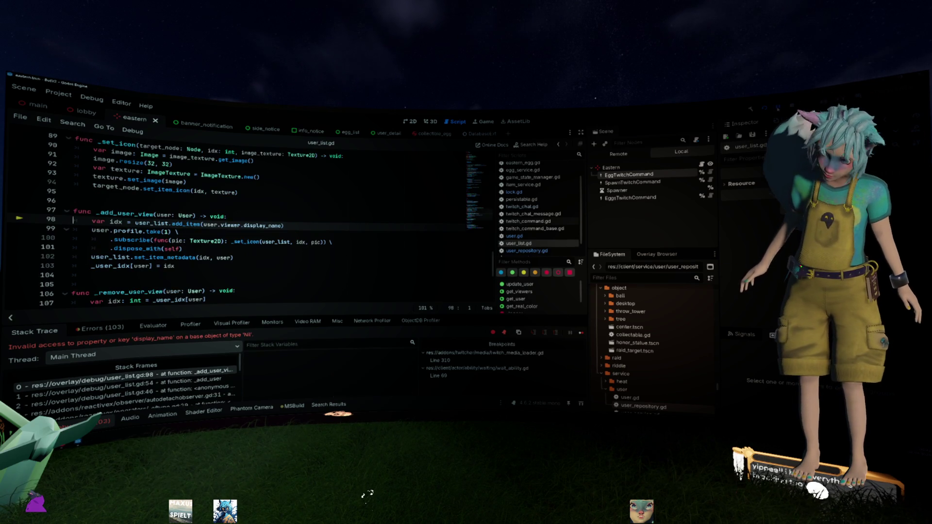
{"action": "key", "text": "F12"}
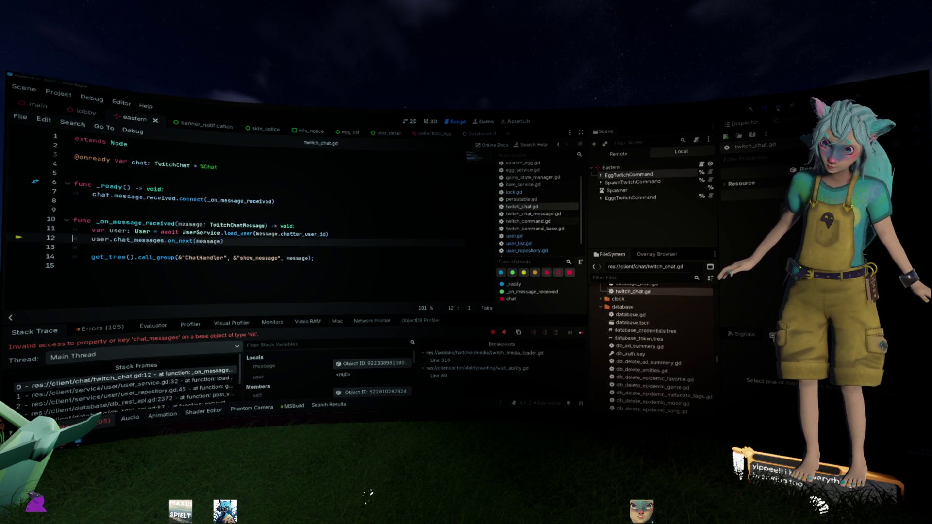
{"action": "key", "text": "F12"}
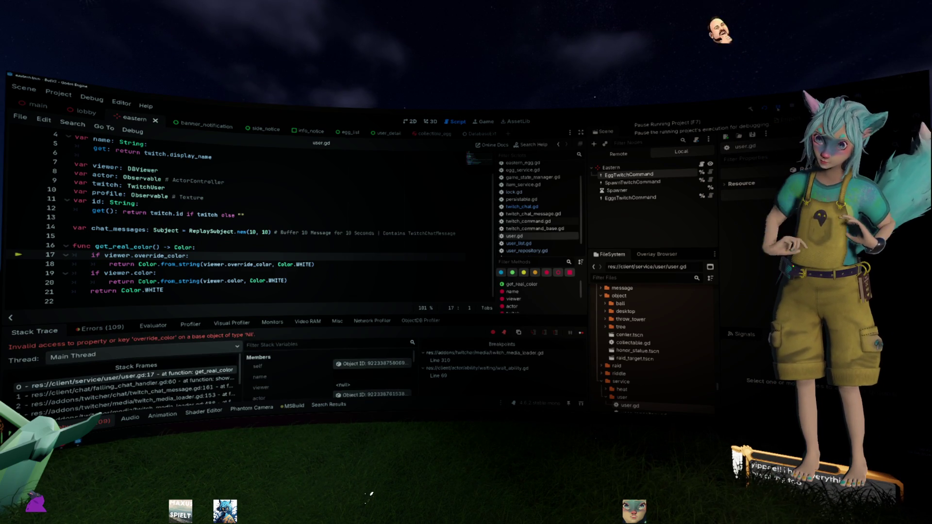
{"action": "key", "text": "F12"}
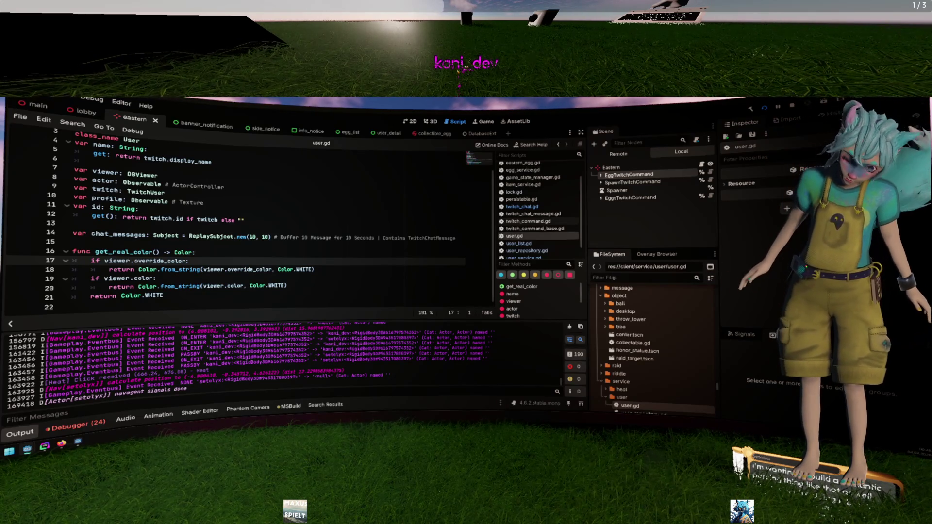
Filter FileSystem by 'llm', scroll to the test_llm folder, and open llm_local_repository.gd
{"action": "type", "text": "ll"}
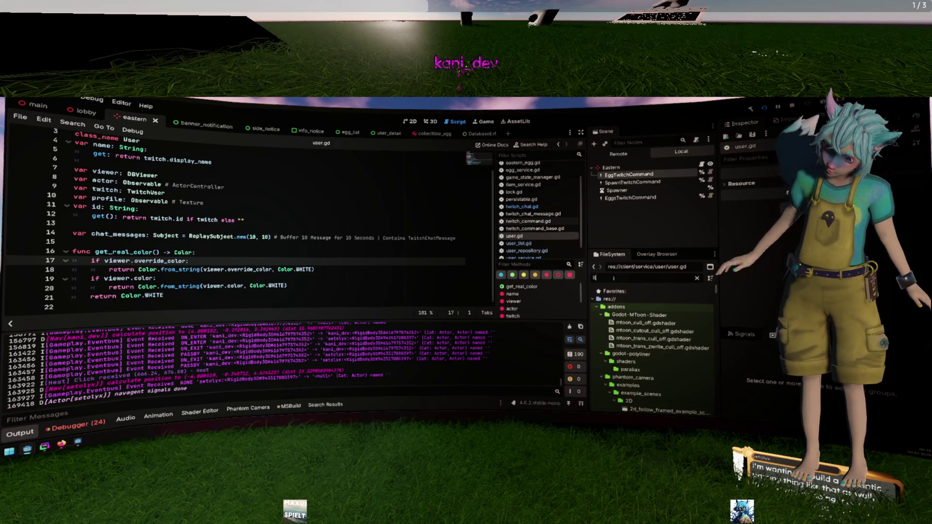
{"action": "type", "text": "m"}
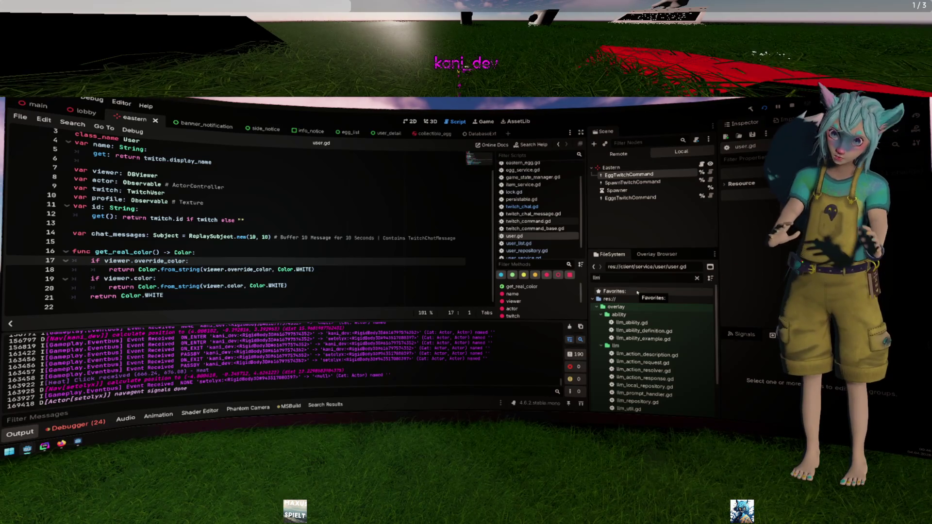
{"action": "scroll", "coordinate": [637, 292], "scroll_direction": "down", "scroll_amount": 3}
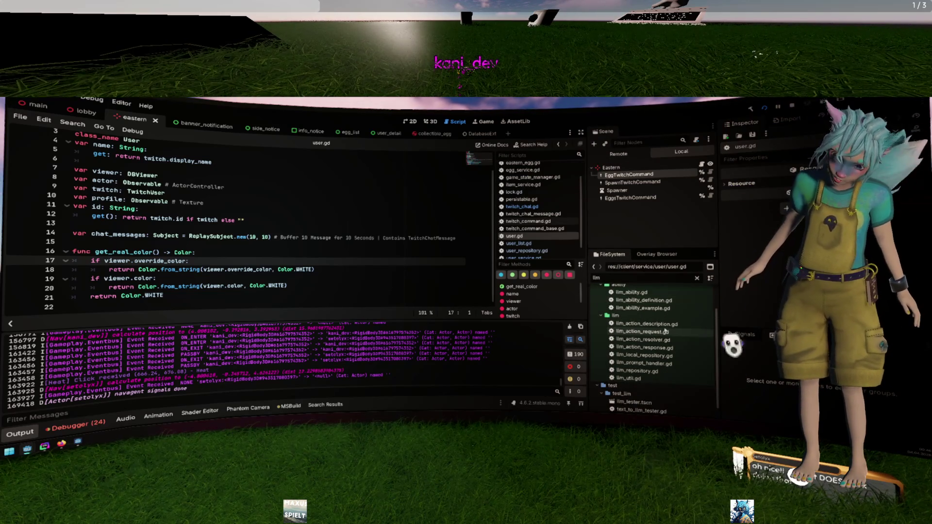
{"action": "double_click", "coordinate": [669, 363]}
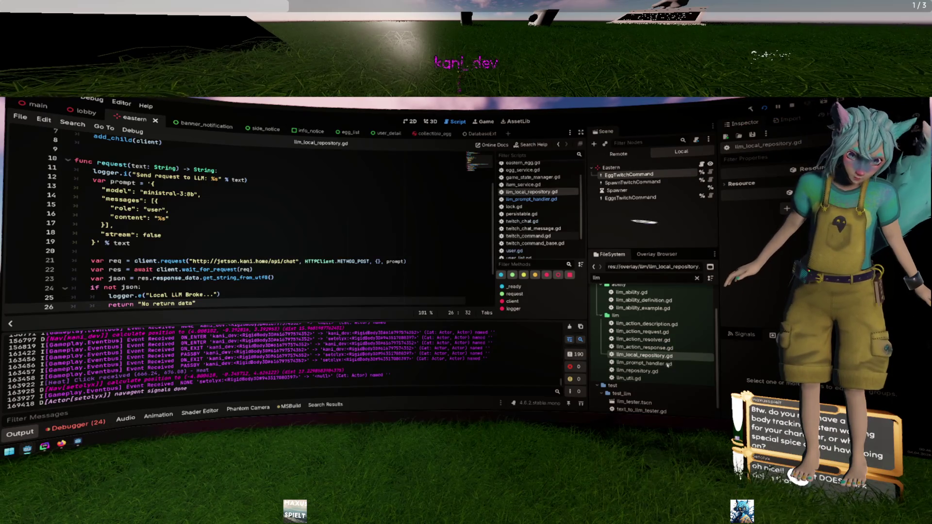
Open llm_prompt_handler.gd and select the additional_constraints placeholder on line 126
{"action": "double_click", "coordinate": [651, 364]}
{"action": "scroll", "coordinate": [477, 186], "scroll_direction": "up", "scroll_amount": 15}
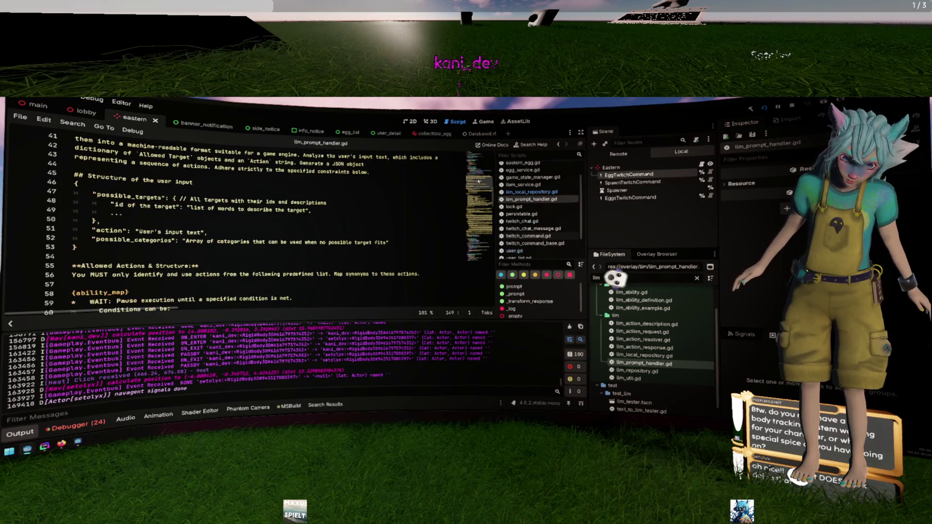
{"action": "left_click_drag", "start_coordinate": [486, 202], "coordinate": [486, 231]}
{"action": "left_click_drag", "start_coordinate": [180, 270], "coordinate": [94, 272]}
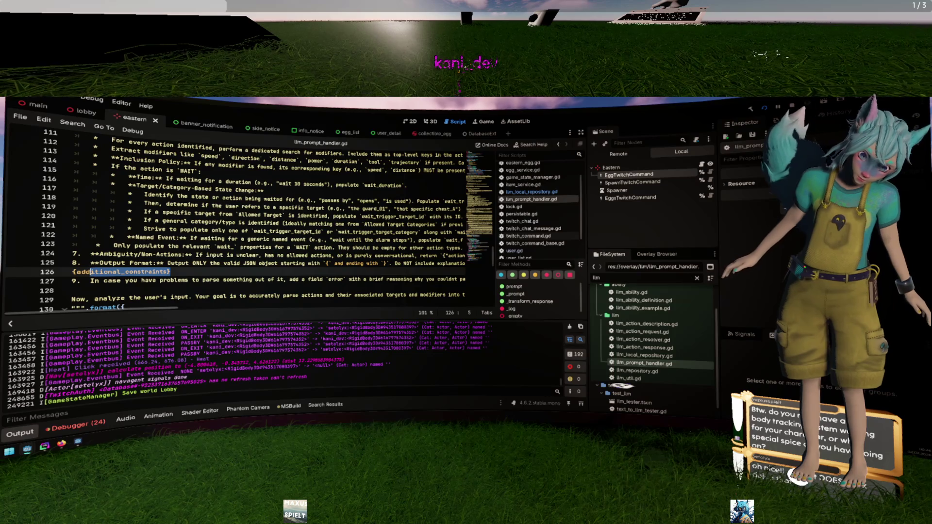
{"action": "left_click_drag", "start_coordinate": [487, 222], "coordinate": [486, 200]}
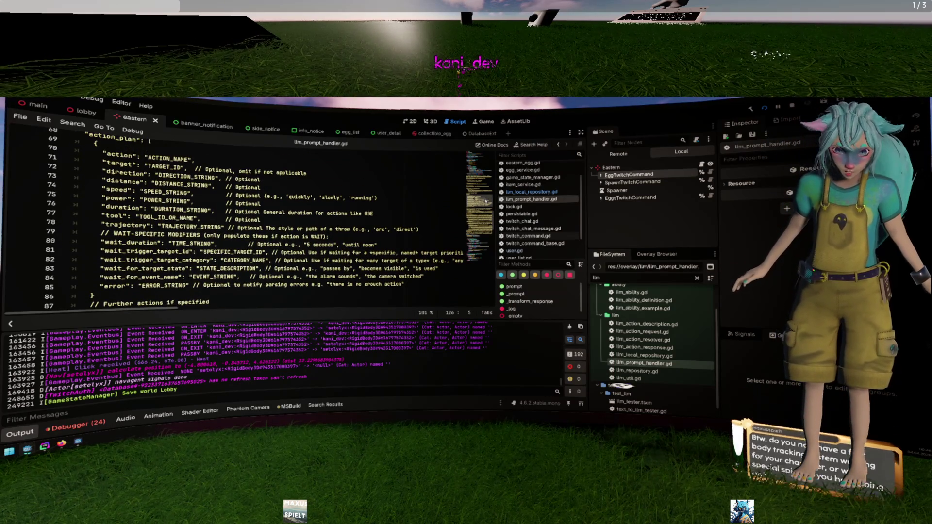
Select the action plan fields on lines 71–83, then leave Godot for the code editor
{"action": "left_click_drag", "start_coordinate": [77, 155], "coordinate": [321, 269]}
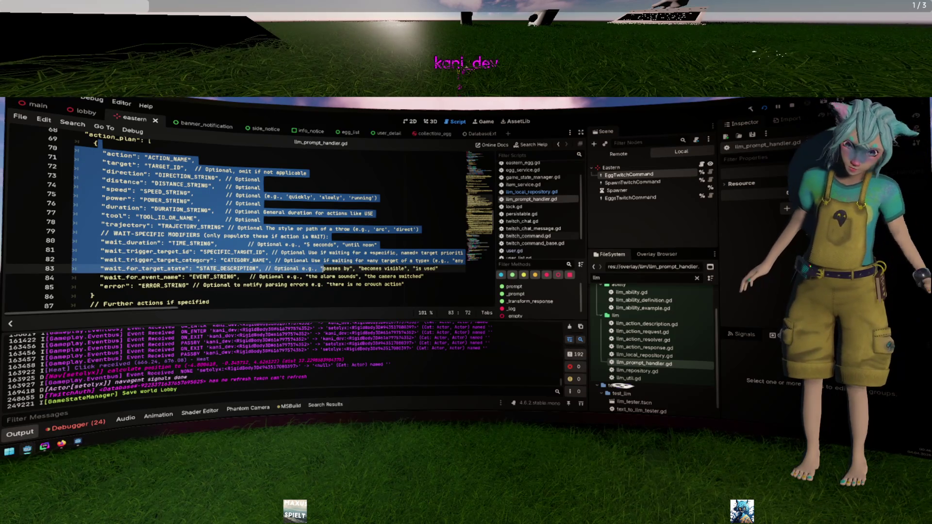
{"action": "left_click", "coordinate": [321, 268]}
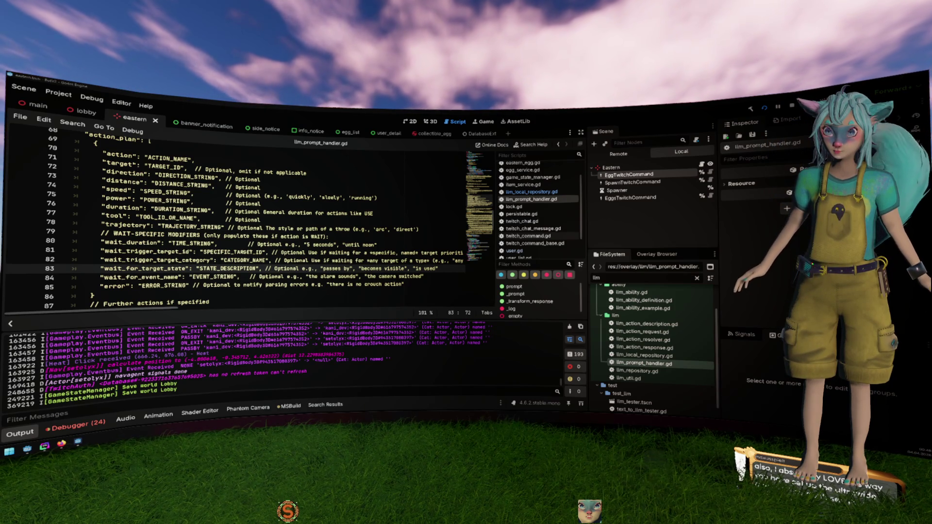
{"action": "key", "text": "F5"}
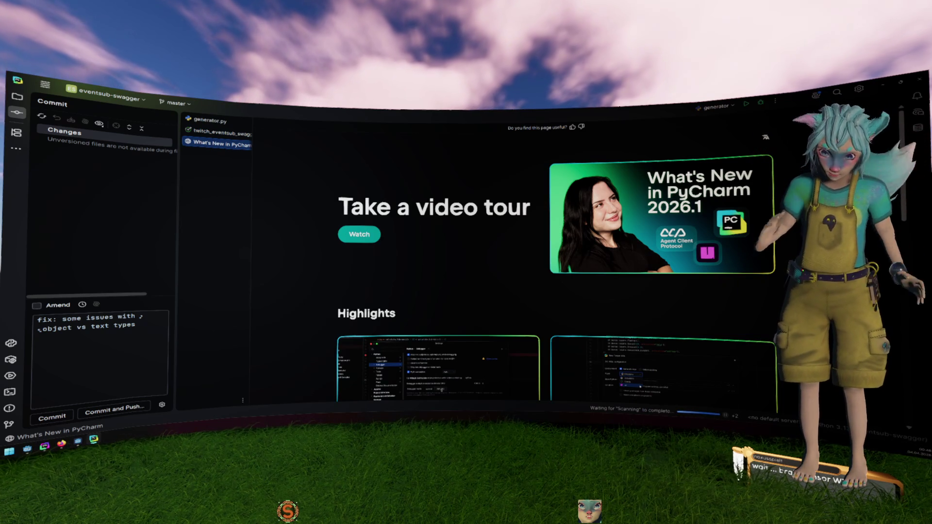
View twitch_eventsub_swagger.json and generator.py, then bring up the open and recent projects list
{"action": "left_click", "coordinate": [216, 132]}
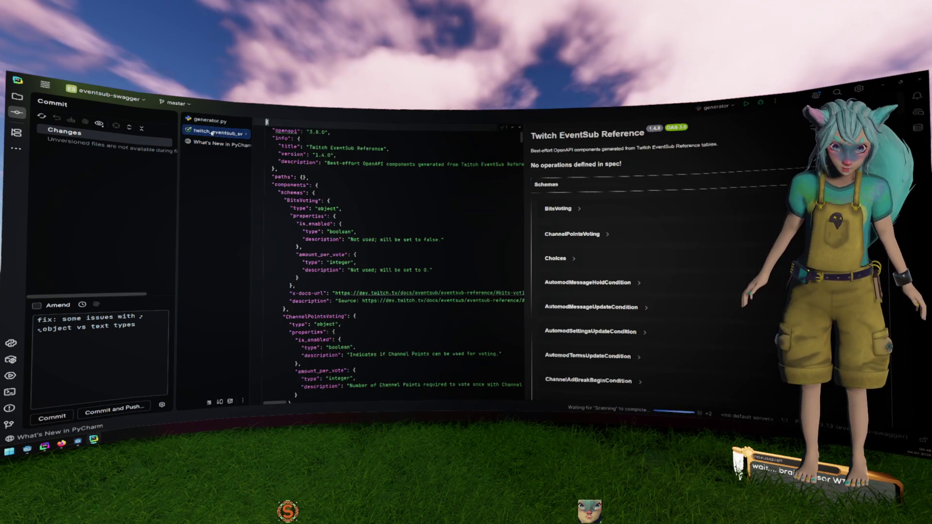
{"action": "left_click", "coordinate": [209, 120]}
{"action": "left_click", "coordinate": [107, 96]}
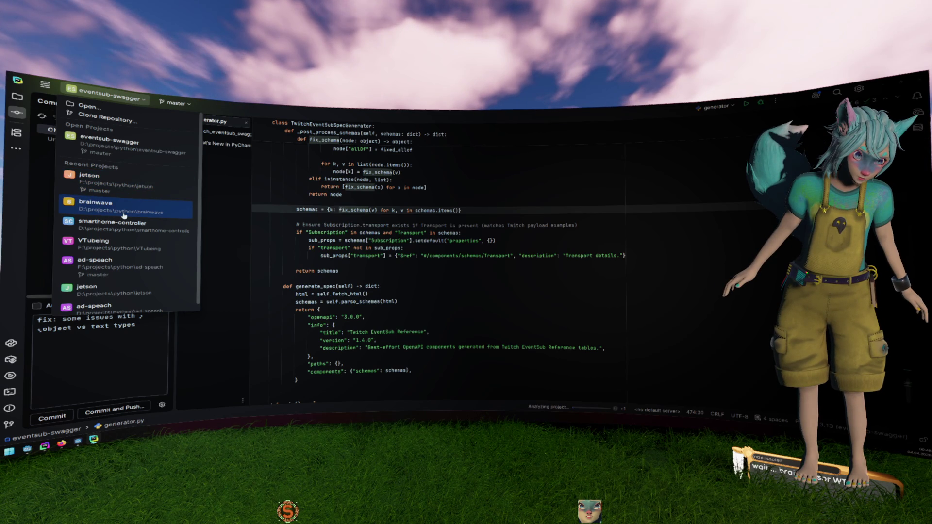
Open the jetson project, put the caret on eeg_test.py's EPOCH_LENGTH line, and open the eeg configuration settings
{"action": "left_click", "coordinate": [123, 214]}
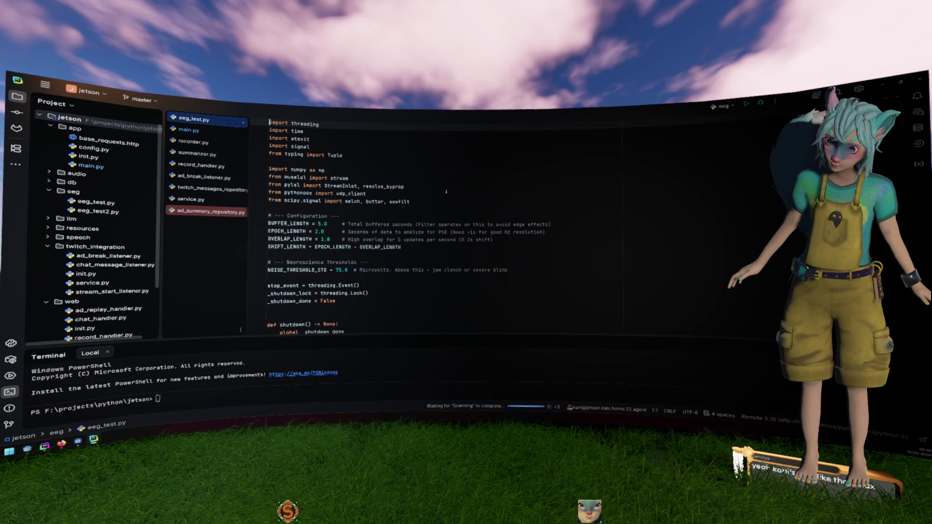
{"action": "left_click", "coordinate": [446, 208]}
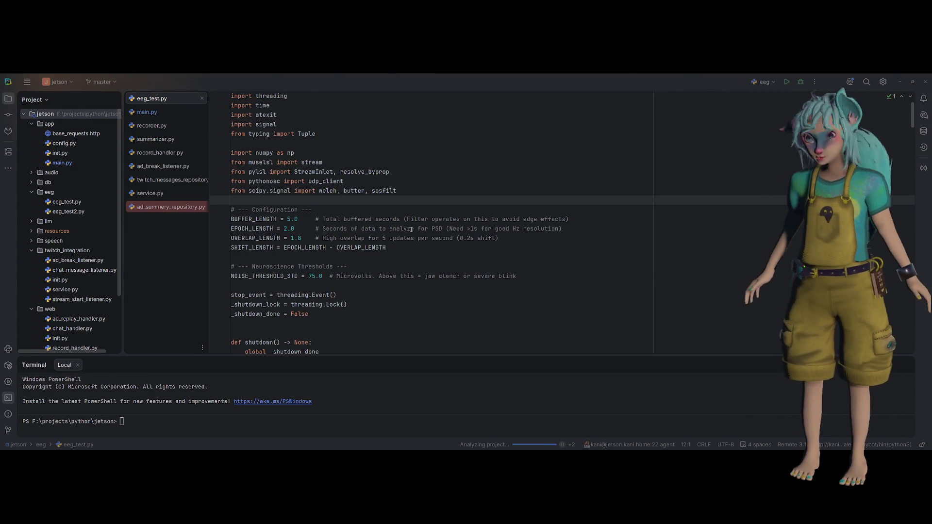
{"action": "left_click", "coordinate": [412, 228]}
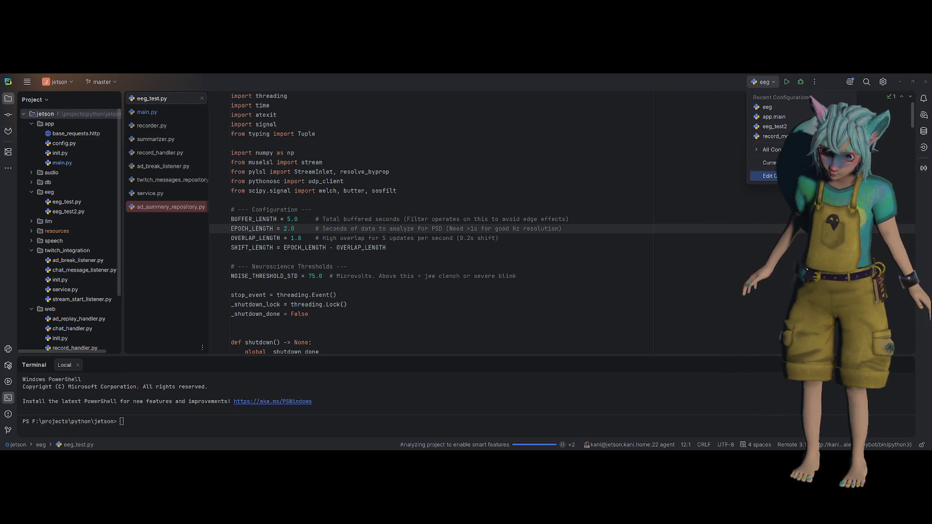
{"action": "left_click", "coordinate": [770, 176]}
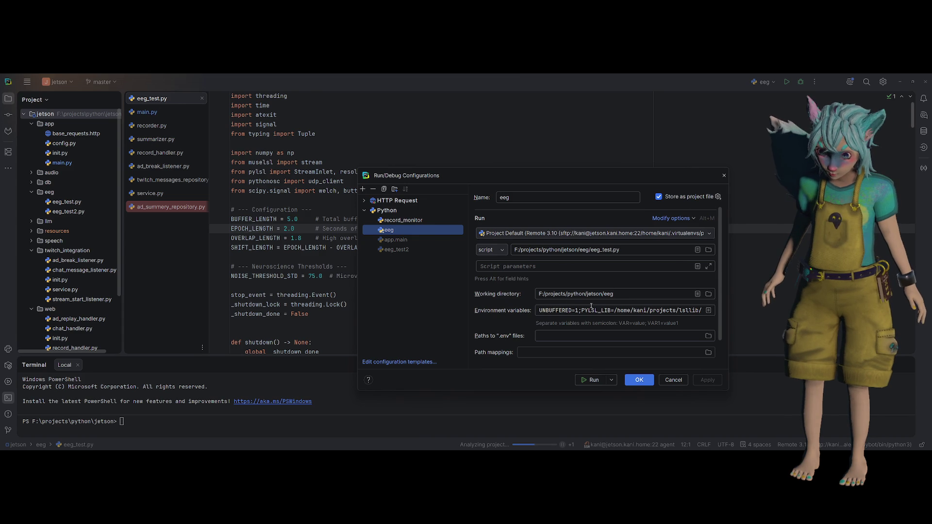
Launch the eeg run configuration from Run/Debug Configurations and enlarge the run output panel
{"action": "scroll", "coordinate": [568, 301], "scroll_direction": "down", "scroll_amount": 2}
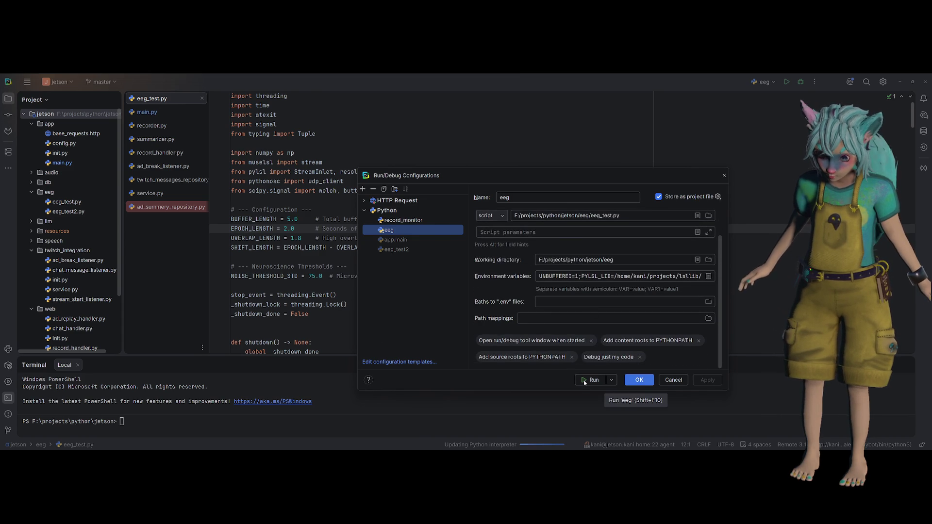
{"action": "left_click", "coordinate": [639, 379]}
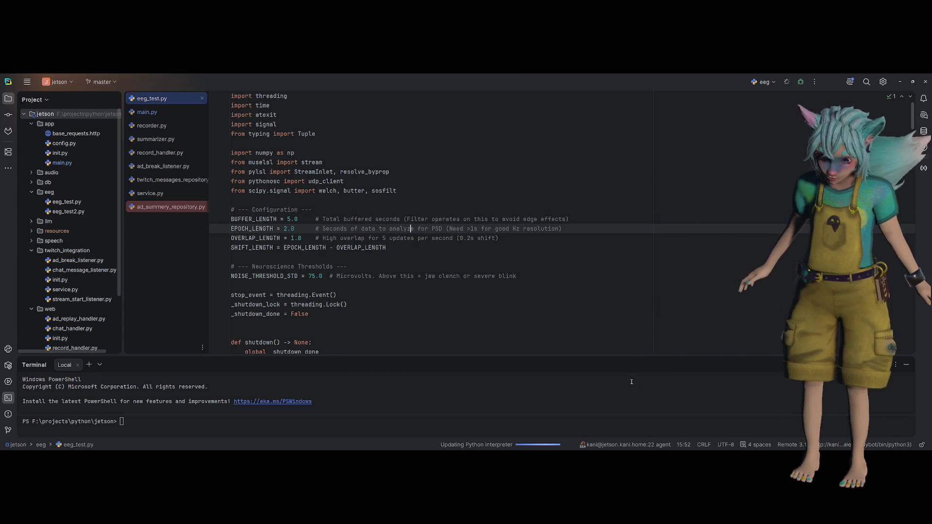
{"action": "key", "text": "shift+F10"}
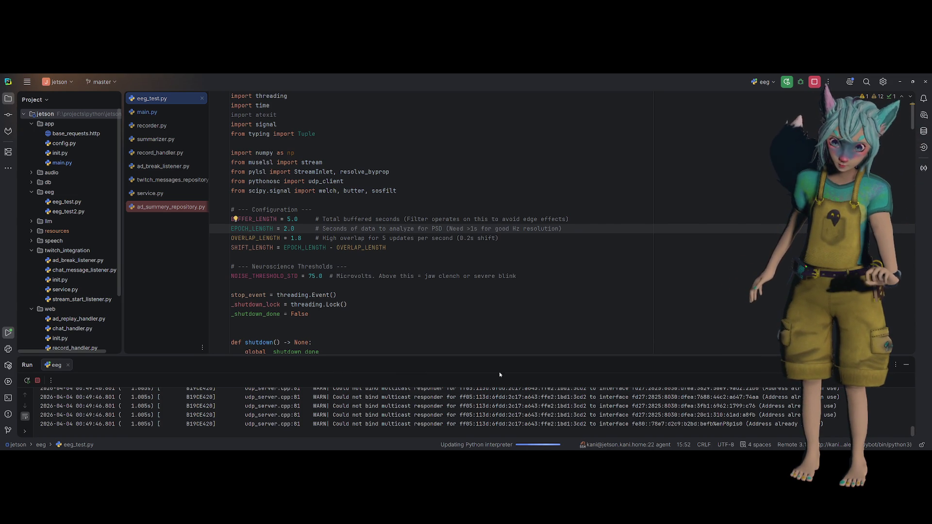
{"action": "left_click_drag", "start_coordinate": [503, 357], "coordinate": [499, 256]}
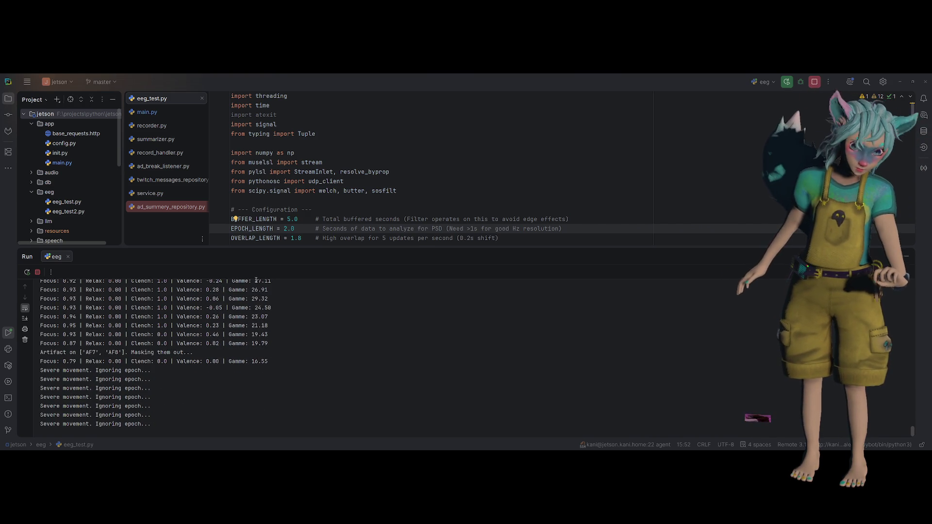
Focus the eeg run console, then switch to the VNyan avatar window
{"action": "left_click", "coordinate": [255, 280]}
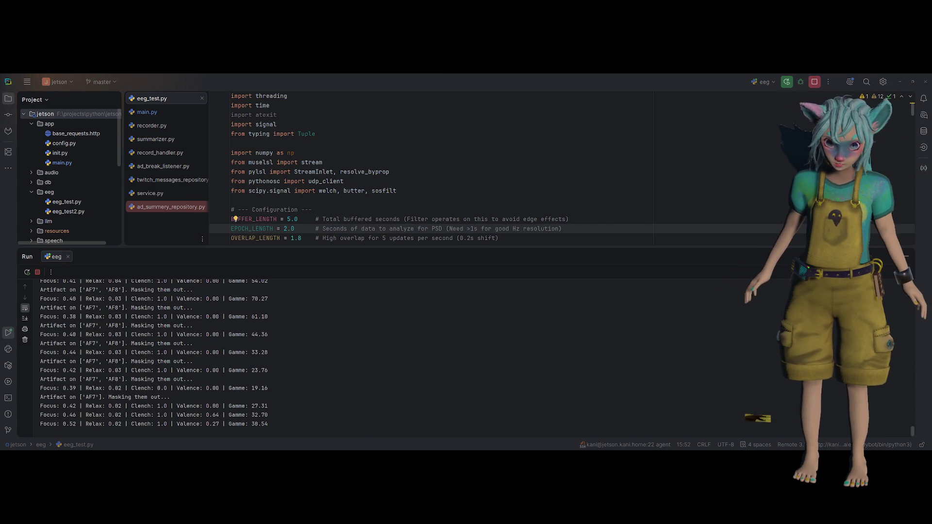
{"action": "key", "text": "alt+Tab"}
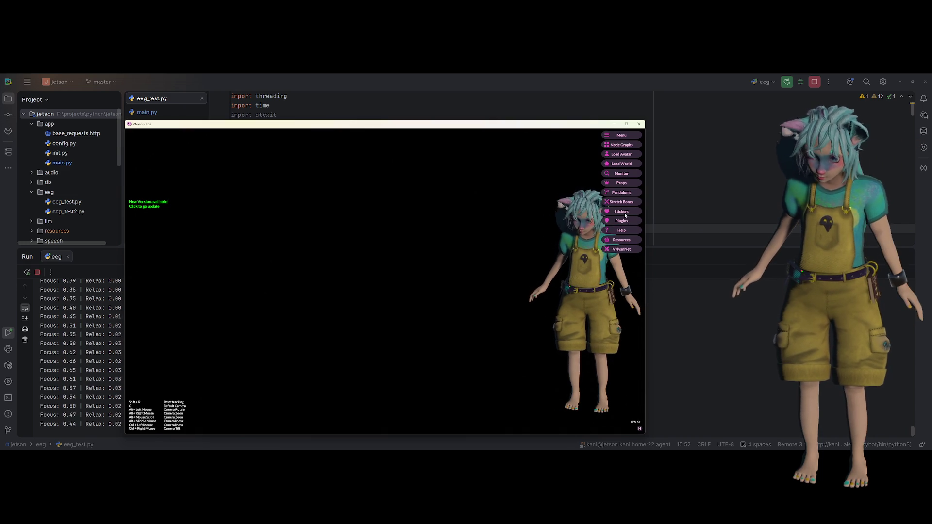
Check focus, relax and valence in VNyan's Monitor parameter list, then drag the window aside
{"action": "left_click", "coordinate": [624, 173]}
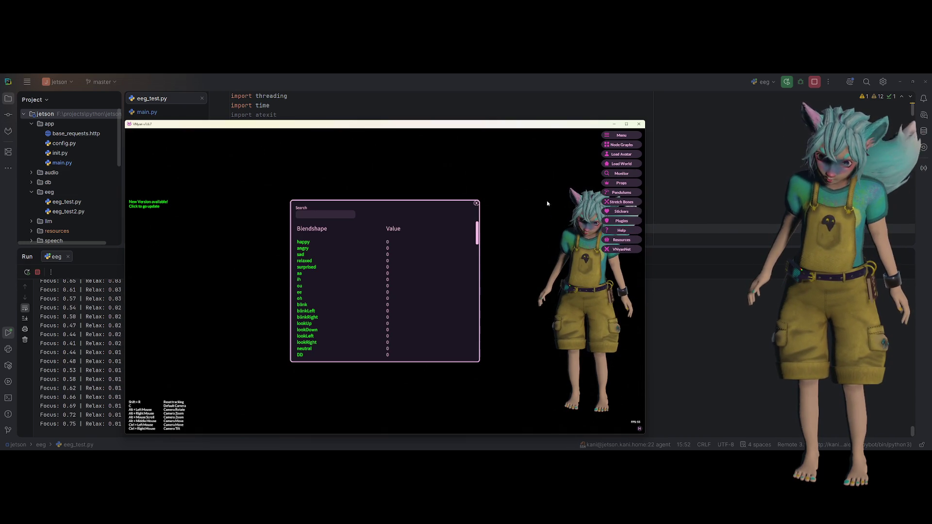
{"action": "mouse_move", "coordinate": [476, 229]}
{"action": "left_mouse_down"}
{"action": "mouse_move", "coordinate": [475, 340]}
{"action": "mouse_move", "coordinate": [478, 330]}
{"action": "left_mouse_up"}
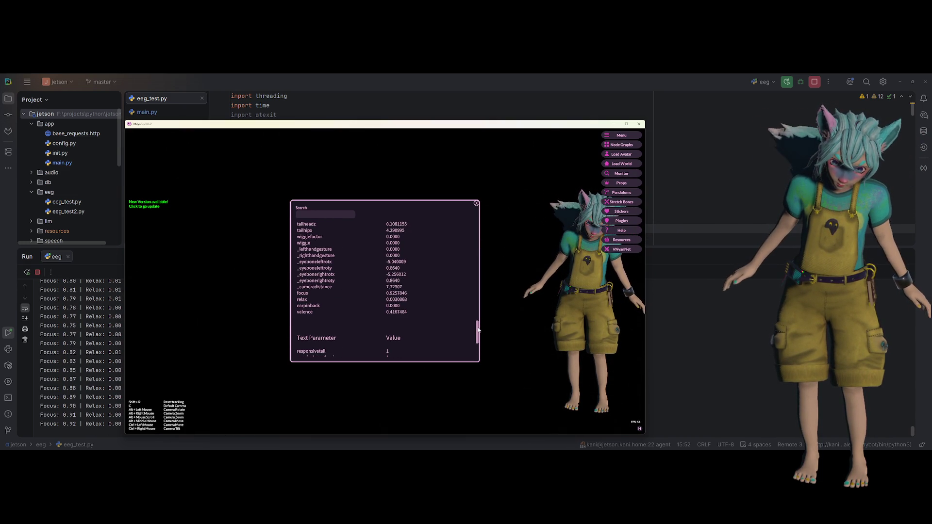
{"action": "left_click", "coordinate": [476, 203]}
{"action": "mouse_move", "coordinate": [543, 124]}
{"action": "left_mouse_down"}
{"action": "mouse_move", "coordinate": [276, 74]}
{"action": "mouse_move", "coordinate": [276, 1]}
{"action": "left_mouse_up"}
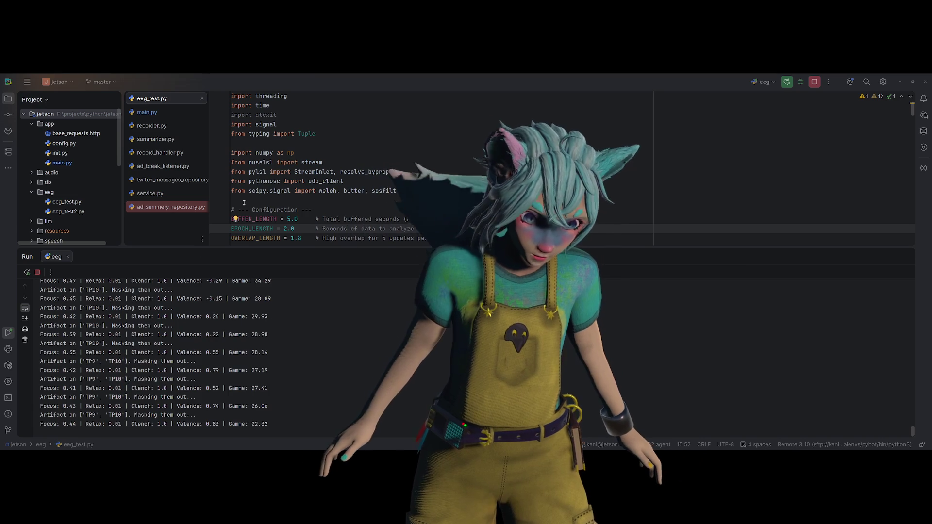
Focus the eeg run console and select two lines of its output
{"action": "left_click", "coordinate": [110, 404]}
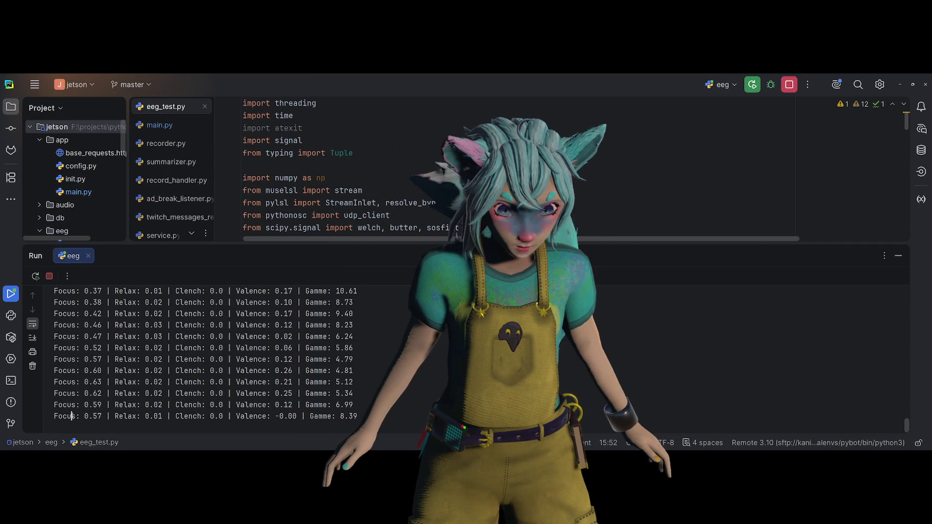
{"action": "mouse_move", "coordinate": [140, 416]}
{"action": "left_mouse_down"}
{"action": "mouse_move", "coordinate": [73, 413]}
{"action": "mouse_move", "coordinate": [134, 409]}
{"action": "left_mouse_up"}
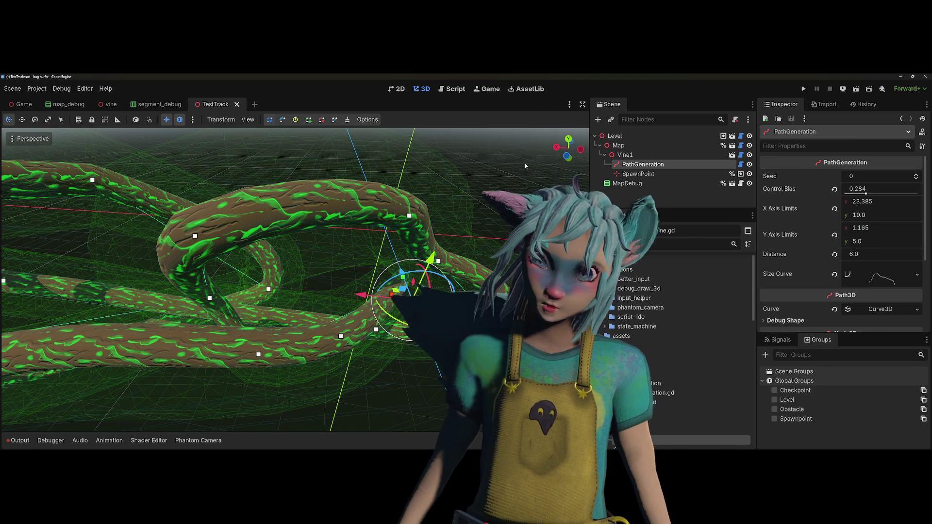
Orbit to a flatter view, then drag Path3D points and a handle to form a new right-side loop
{"action": "mouse_move", "coordinate": [475, 171]}
{"action": "left_mouse_down"}
{"action": "mouse_move", "coordinate": [456, 241]}
{"action": "mouse_move", "coordinate": [382, 265]}
{"action": "mouse_move", "coordinate": [391, 250]}
{"action": "mouse_move", "coordinate": [339, 288]}
{"action": "mouse_move", "coordinate": [365, 241]}
{"action": "mouse_move", "coordinate": [304, 247]}
{"action": "left_mouse_up"}
{"action": "scroll", "coordinate": [457, 240], "scroll_direction": "down", "scroll_amount": 5}
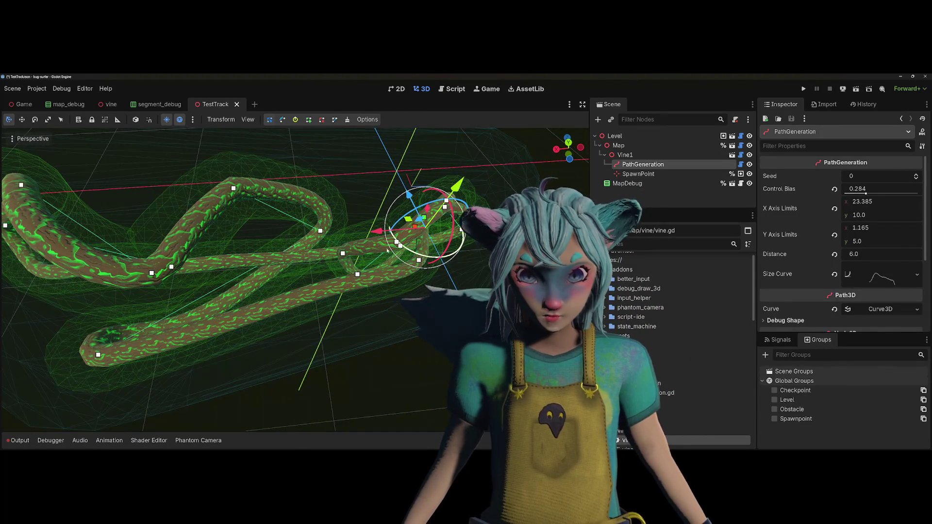
{"action": "scroll", "coordinate": [304, 247], "scroll_direction": "up", "scroll_amount": 2}
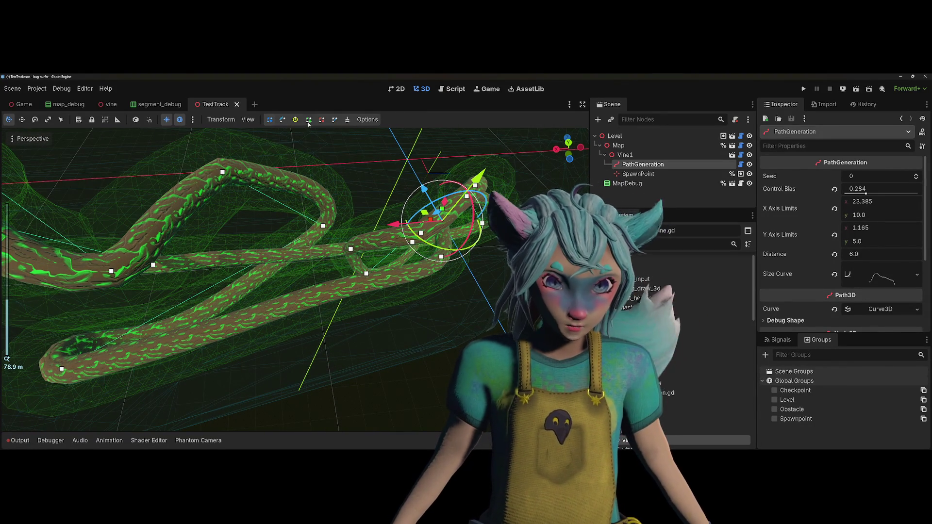
{"action": "left_click_drag", "start_coordinate": [304, 181], "coordinate": [253, 226]}
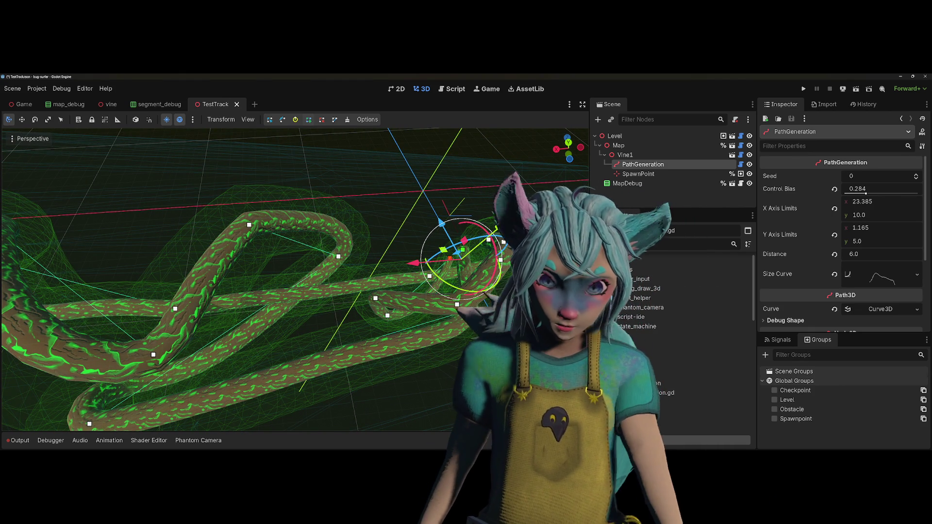
{"action": "left_click_drag", "start_coordinate": [484, 308], "coordinate": [469, 270]}
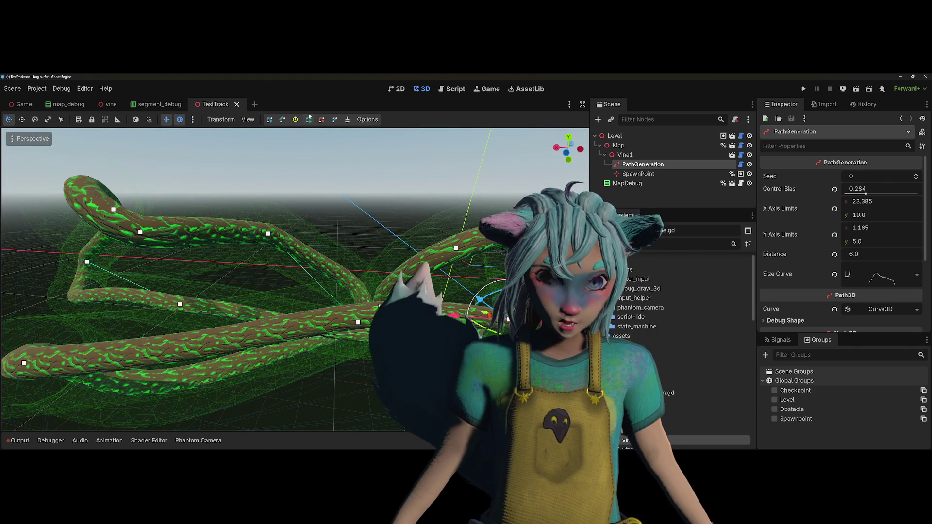
{"action": "mouse_move", "coordinate": [457, 249]}
{"action": "left_mouse_down"}
{"action": "mouse_move", "coordinate": [463, 255]}
{"action": "mouse_move", "coordinate": [415, 170]}
{"action": "mouse_move", "coordinate": [382, 230]}
{"action": "left_mouse_up"}
{"action": "mouse_move", "coordinate": [380, 307]}
{"action": "left_mouse_down"}
{"action": "mouse_move", "coordinate": [349, 366]}
{"action": "mouse_move", "coordinate": [354, 373]}
{"action": "left_mouse_up"}
{"action": "left_click_drag", "start_coordinate": [428, 378], "coordinate": [459, 404]}
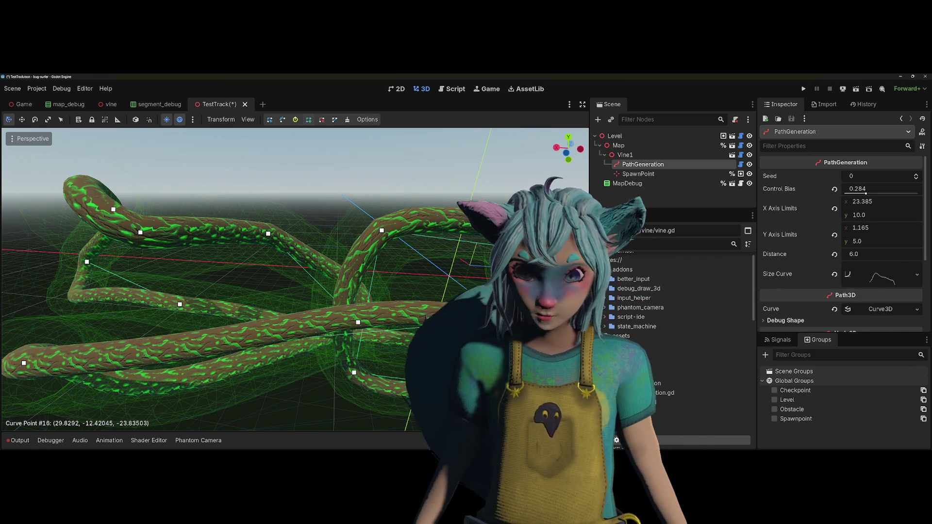
{"action": "mouse_move", "coordinate": [358, 323]}
{"action": "left_mouse_down"}
{"action": "mouse_move", "coordinate": [300, 278]}
{"action": "mouse_move", "coordinate": [297, 265]}
{"action": "left_mouse_up"}
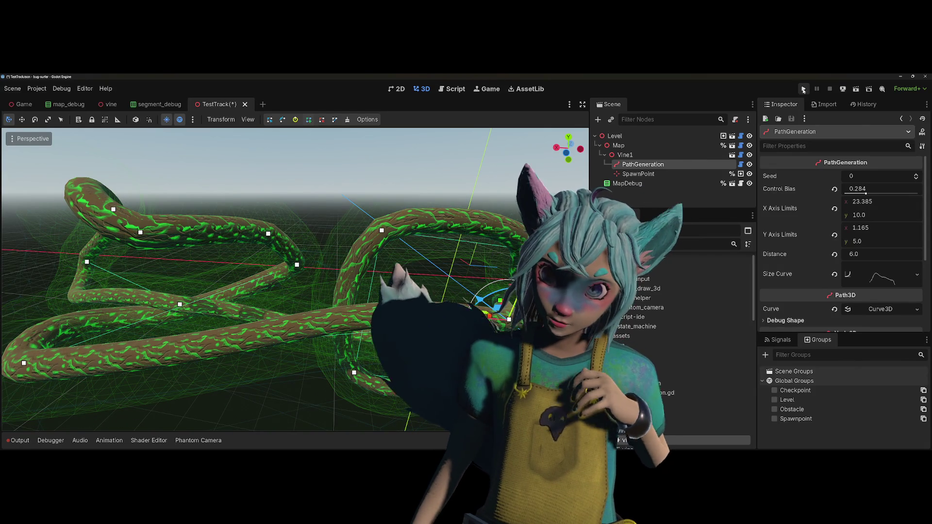
Run the project with F5, ride the reshaped vine, then stop the game
{"action": "key", "text": "F5"}
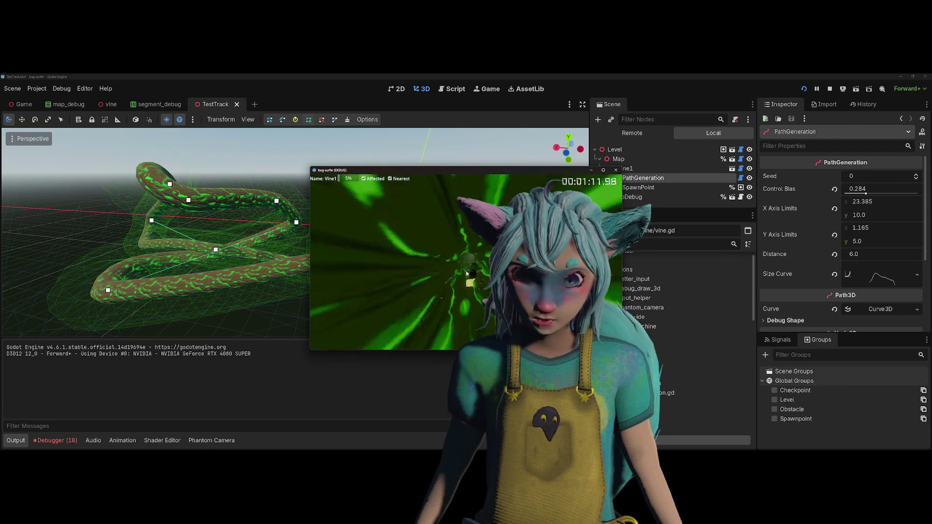
{"action": "left_click", "coordinate": [615, 170]}
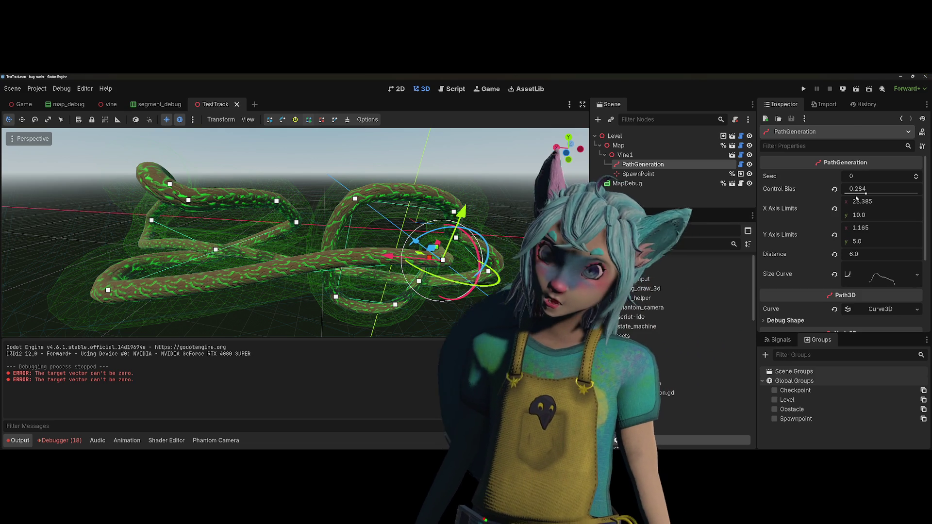
Reshape the Size Curve by raising its middle point and shifting the peak point slightly left
{"action": "left_click", "coordinate": [886, 273]}
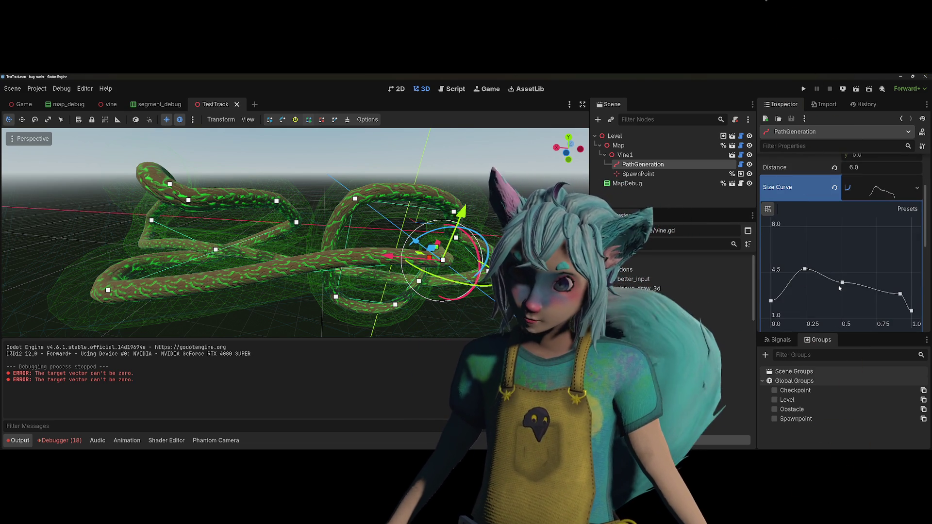
{"action": "left_click_drag", "start_coordinate": [843, 281], "coordinate": [843, 254]}
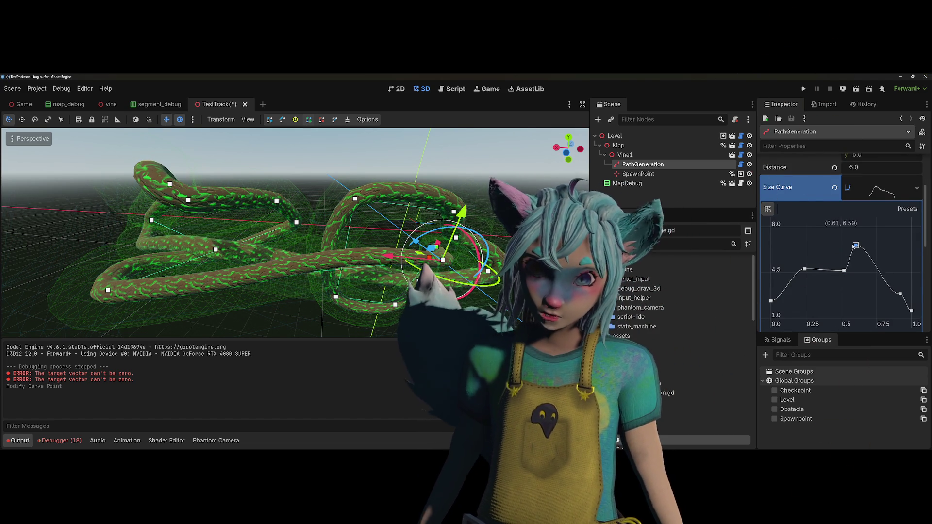
{"action": "mouse_move", "coordinate": [873, 248]}
{"action": "left_mouse_down"}
{"action": "mouse_move", "coordinate": [845, 249]}
{"action": "mouse_move", "coordinate": [870, 251]}
{"action": "left_mouse_up"}
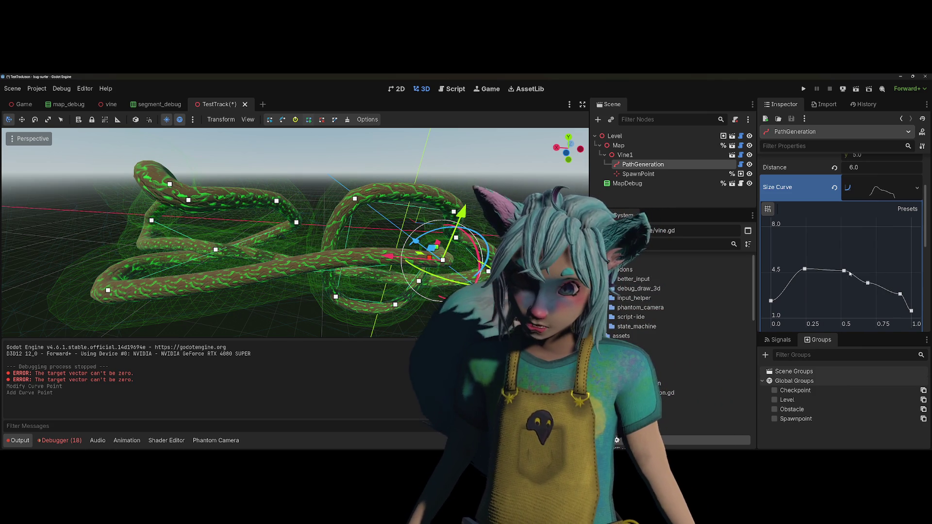
{"action": "scroll", "coordinate": [865, 234], "scroll_direction": "up", "scroll_amount": 4}
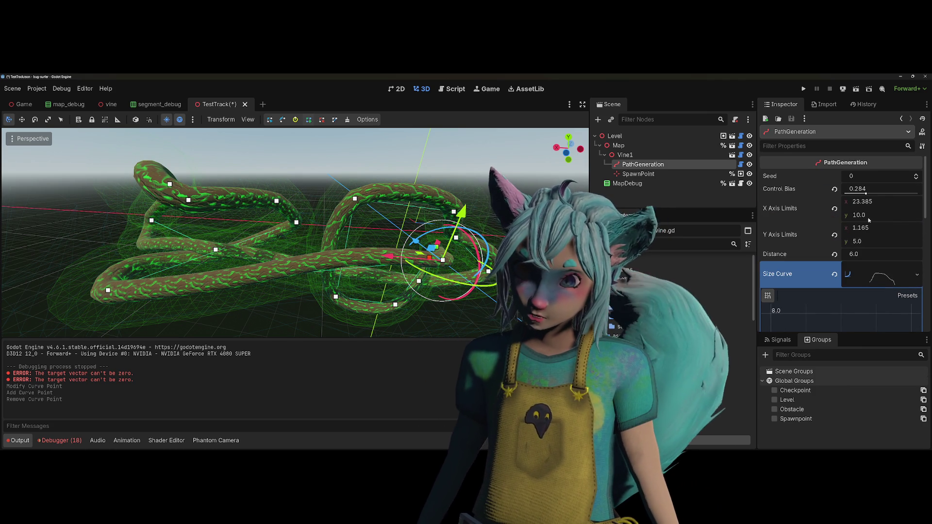
Set X Axis Limits x to 30.545 and Y Axis Limits to -27.72 and 42.995
{"action": "left_click_drag", "start_coordinate": [869, 202], "coordinate": [908, 201]}
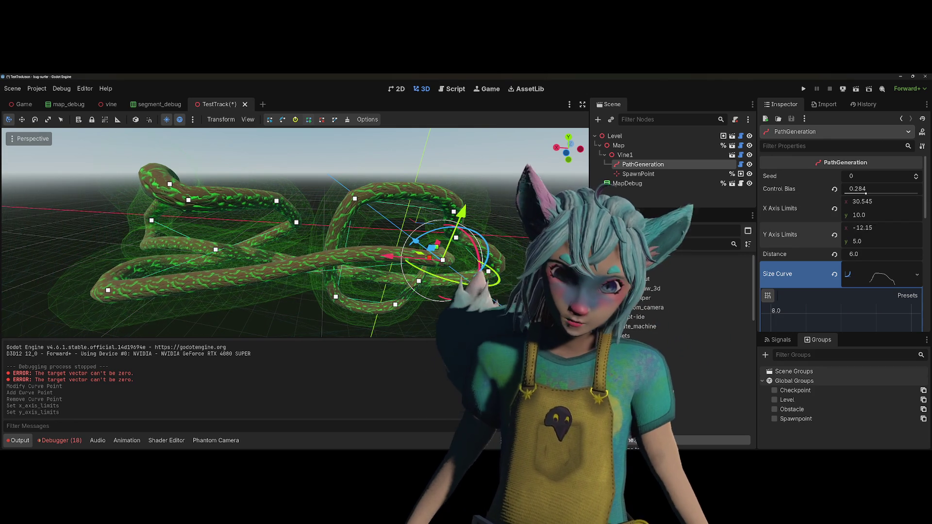
{"action": "left_click_drag", "start_coordinate": [899, 247], "coordinate": [915, 242]}
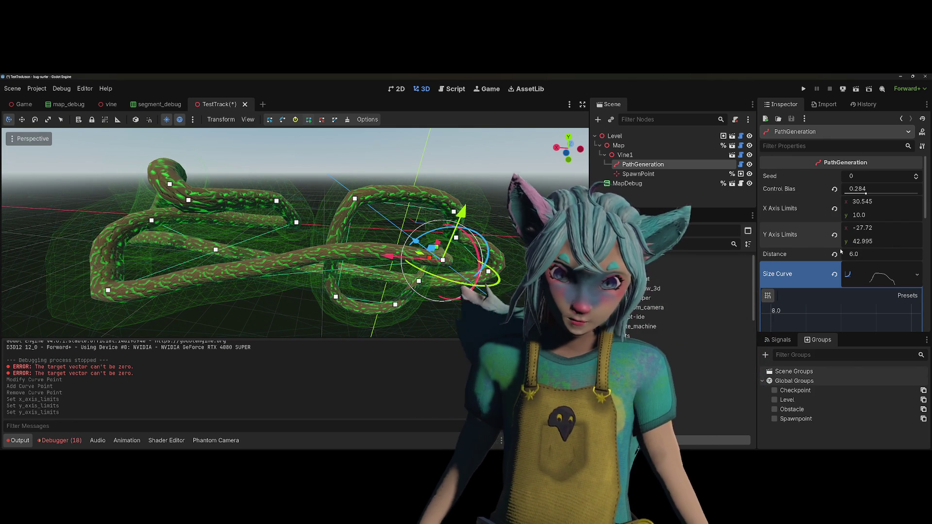
{"action": "right_click", "coordinate": [311, 226]}
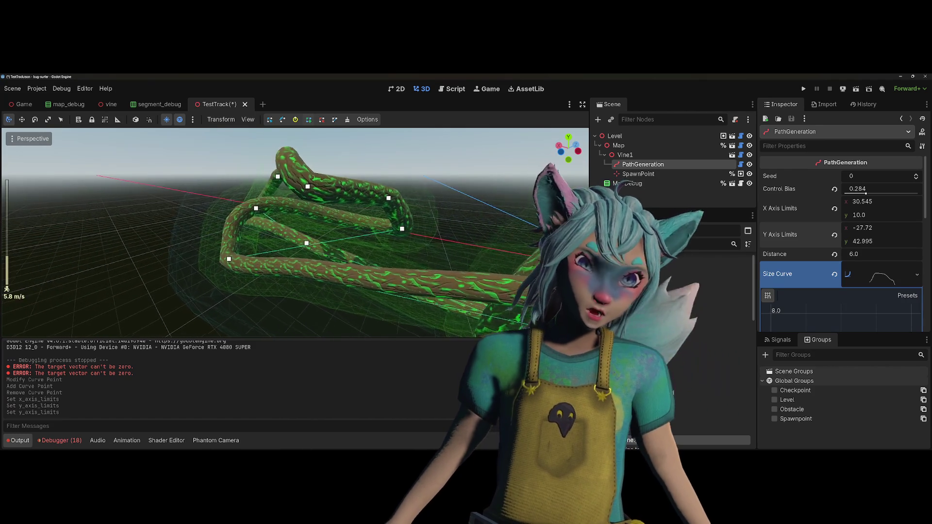
Drag Vine1's curve point #4 upward so the vine arches higher, then view the resulting knot
{"action": "scroll", "coordinate": [311, 225], "scroll_direction": "up", "scroll_amount": 2}
{"action": "key", "text": "w"}
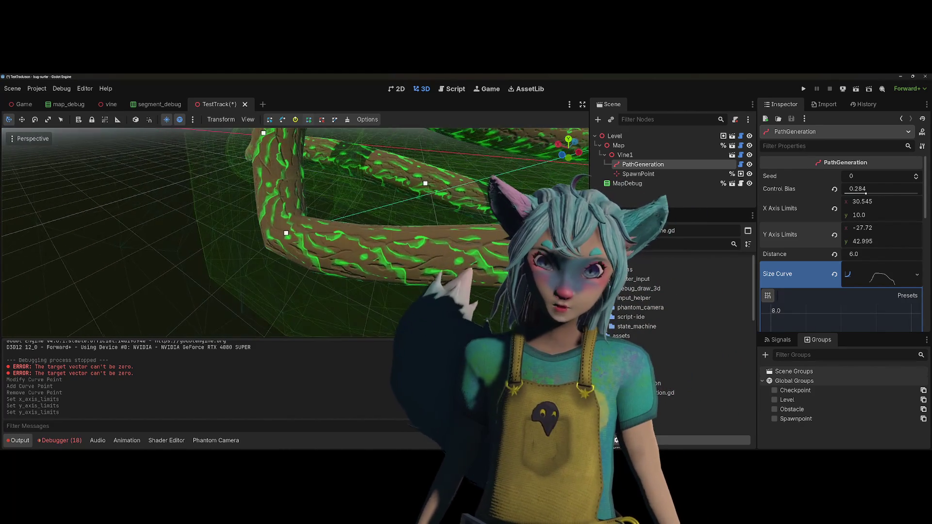
{"action": "key", "text": "w"}
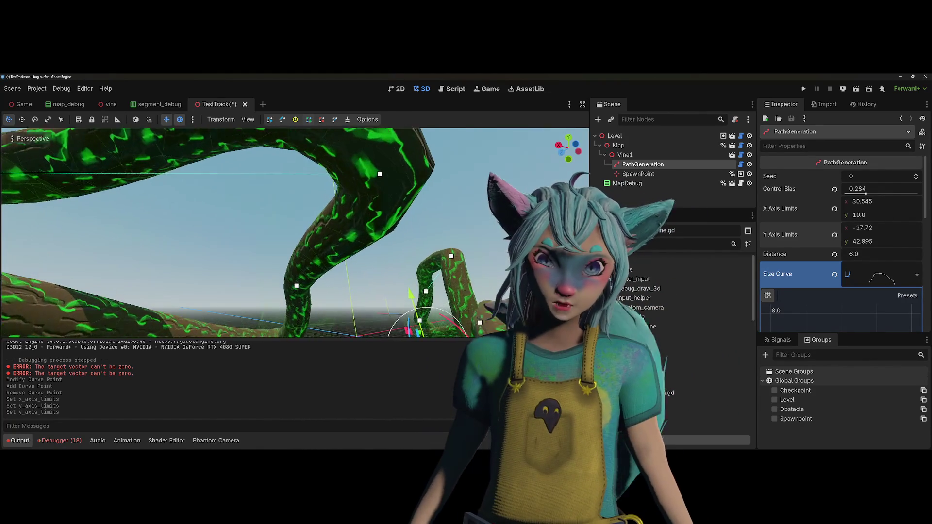
{"action": "key", "text": "w"}
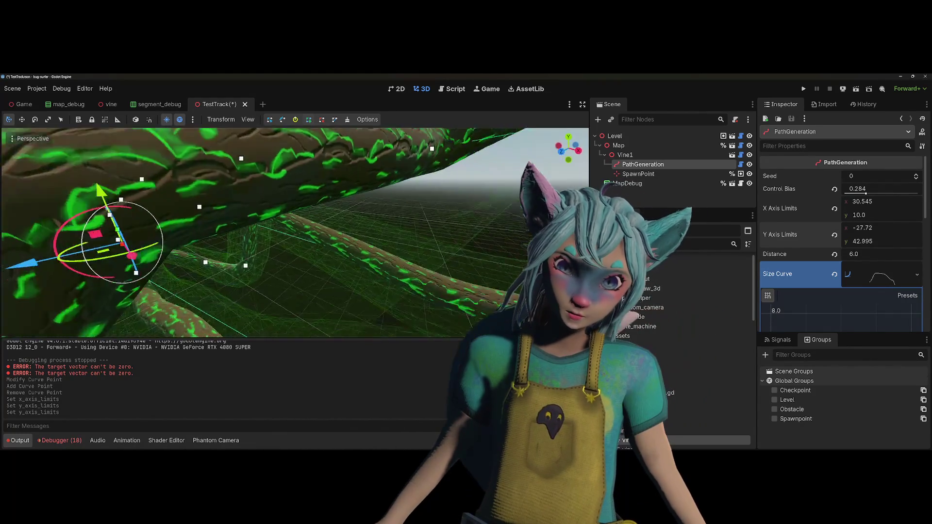
{"action": "key", "text": "s"}
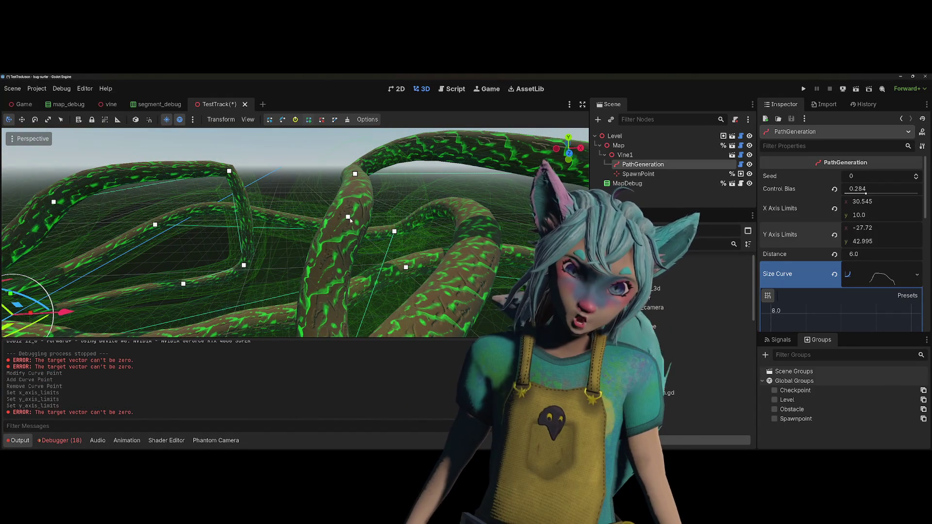
{"action": "mouse_move", "coordinate": [365, 222]}
{"action": "left_mouse_down"}
{"action": "mouse_move", "coordinate": [479, 198]}
{"action": "mouse_move", "coordinate": [437, 160]}
{"action": "mouse_move", "coordinate": [301, 158]}
{"action": "mouse_move", "coordinate": [283, 148]}
{"action": "left_mouse_up"}
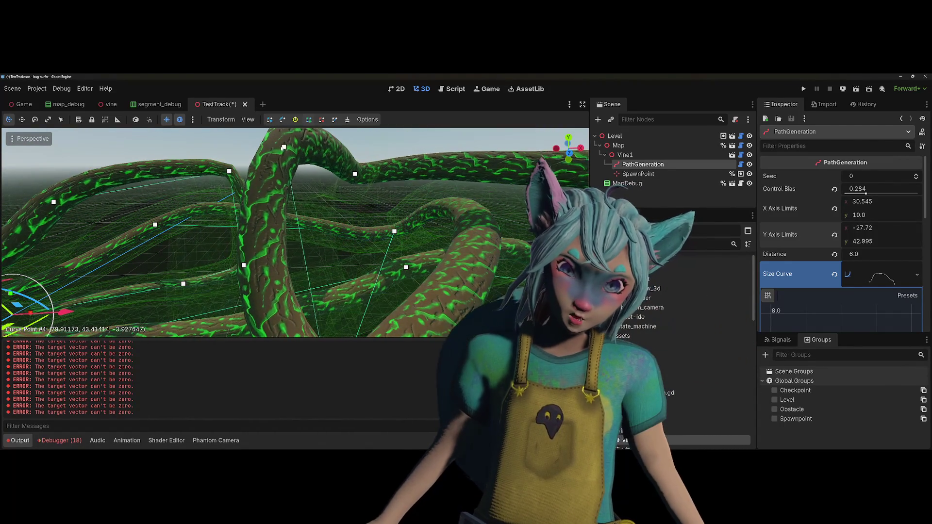
{"action": "key", "text": "s"}
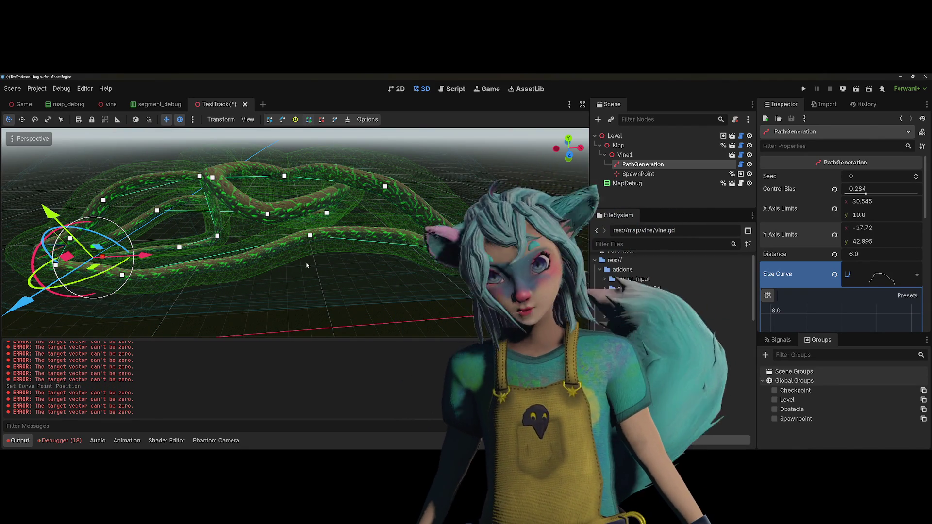
Raise curve point #5, delete the two topmost path points, and orbit to inspect the loops
{"action": "mouse_move", "coordinate": [285, 175]}
{"action": "left_mouse_down"}
{"action": "mouse_move", "coordinate": [291, 141]}
{"action": "mouse_move", "coordinate": [245, 146]}
{"action": "left_mouse_up"}
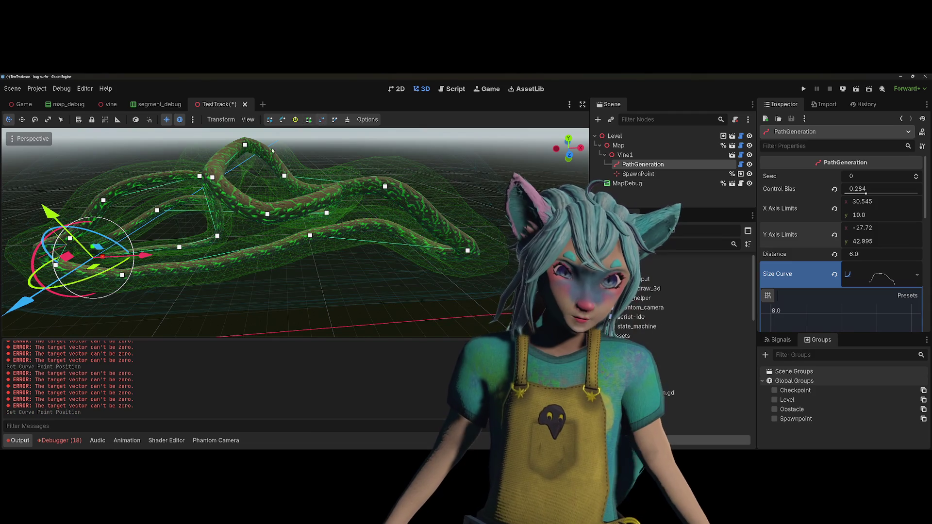
{"action": "right_click", "coordinate": [246, 145]}
{"action": "right_click", "coordinate": [285, 176]}
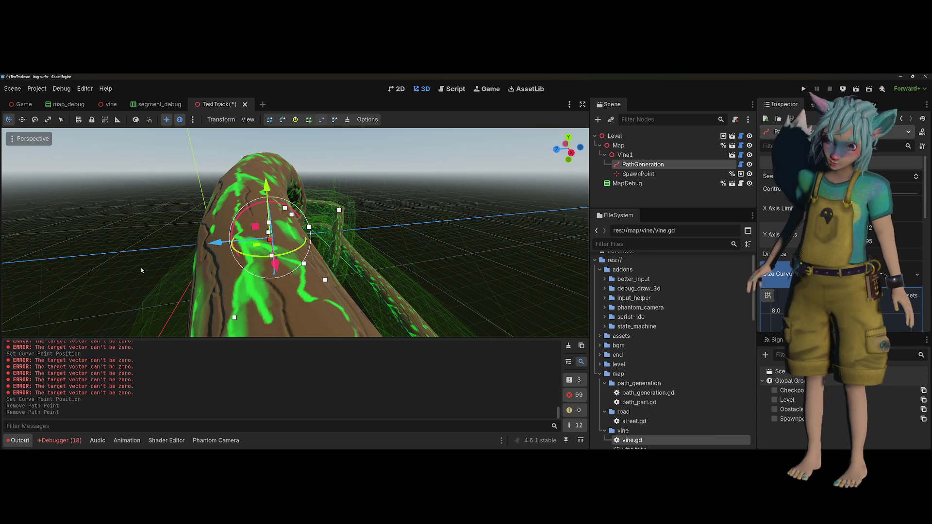
{"action": "mouse_move", "coordinate": [142, 270]}
{"action": "left_mouse_down"}
{"action": "mouse_move", "coordinate": [195, 272]}
{"action": "mouse_move", "coordinate": [177, 280]}
{"action": "left_mouse_up"}
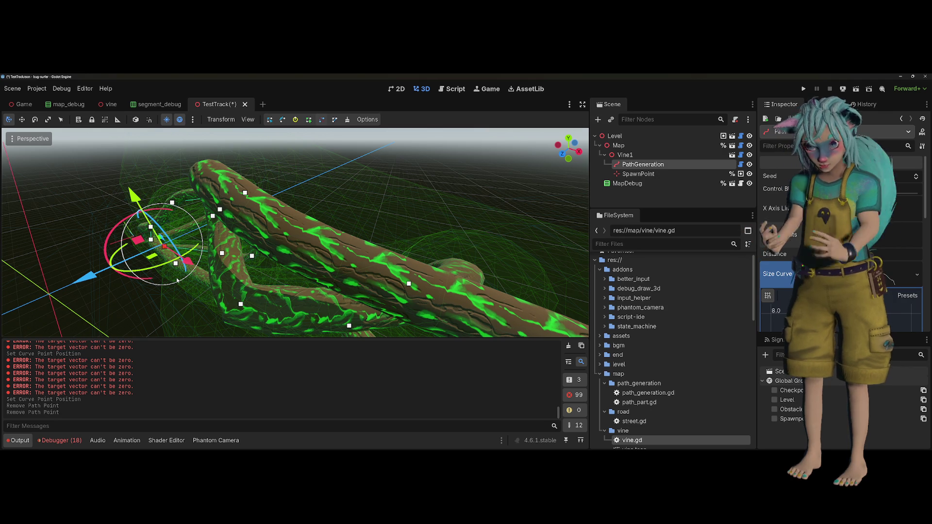
{"action": "mouse_move", "coordinate": [135, 248]}
{"action": "left_mouse_down"}
{"action": "mouse_move", "coordinate": [333, 244]}
{"action": "mouse_move", "coordinate": [190, 252]}
{"action": "mouse_move", "coordinate": [272, 269]}
{"action": "mouse_move", "coordinate": [386, 238]}
{"action": "left_mouse_up"}
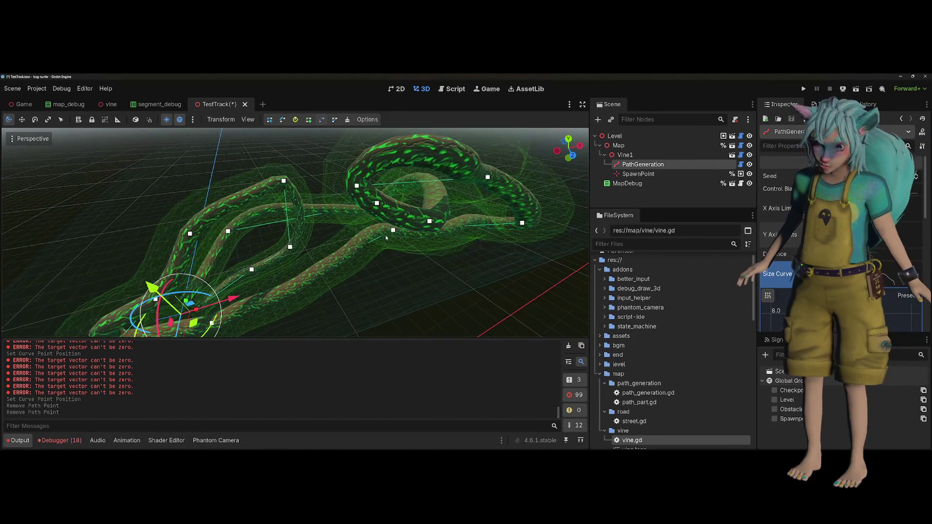
Duplicate Vine1 with Ctrl+D to create Vine2
{"action": "left_click", "coordinate": [638, 157]}
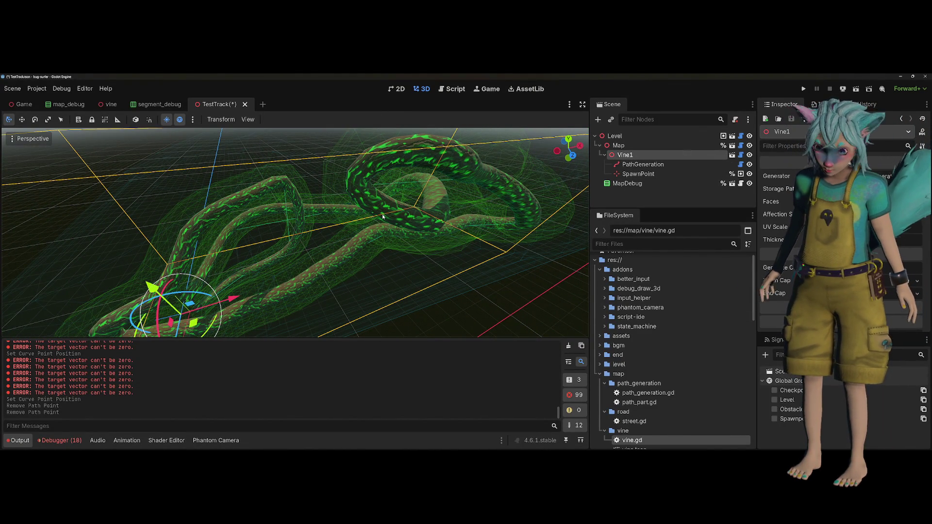
{"action": "key", "text": "ctrl+d"}
{"action": "left_click_drag", "start_coordinate": [383, 217], "coordinate": [279, 183]}
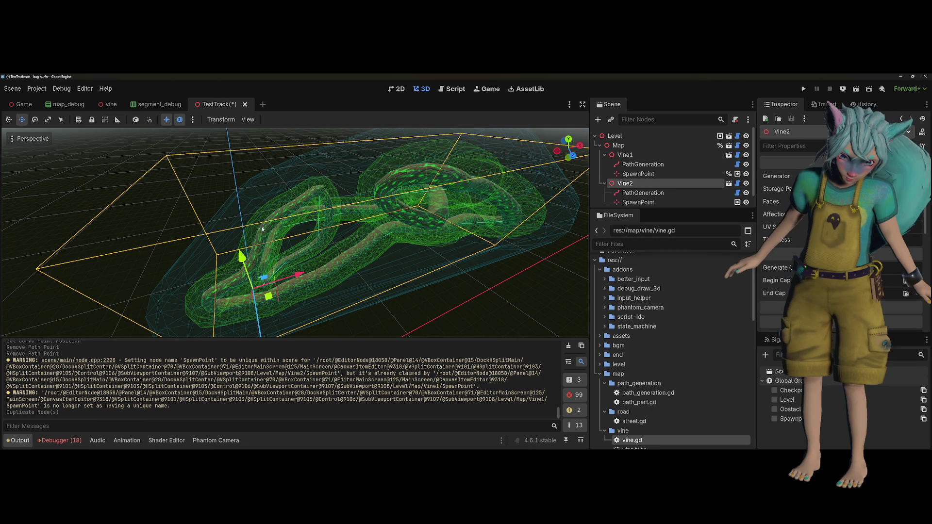
{"action": "mouse_move", "coordinate": [265, 286]}
{"action": "left_mouse_down"}
{"action": "mouse_move", "coordinate": [238, 228]}
{"action": "mouse_move", "coordinate": [315, 296]}
{"action": "mouse_move", "coordinate": [401, 320]}
{"action": "mouse_move", "coordinate": [444, 260]}
{"action": "left_mouse_up"}
On Vine2's PathGeneration, remove one path point and move another
{"action": "left_click", "coordinate": [640, 194]}
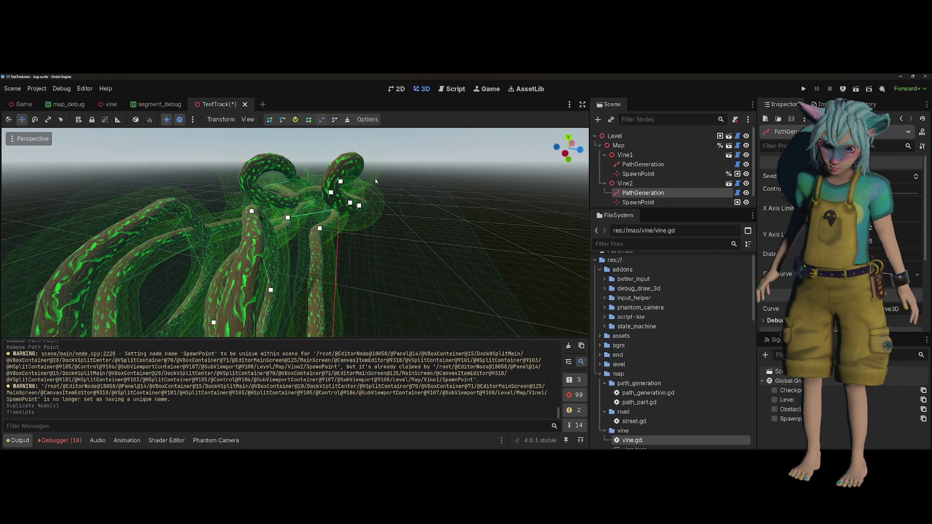
{"action": "right_click", "coordinate": [341, 183]}
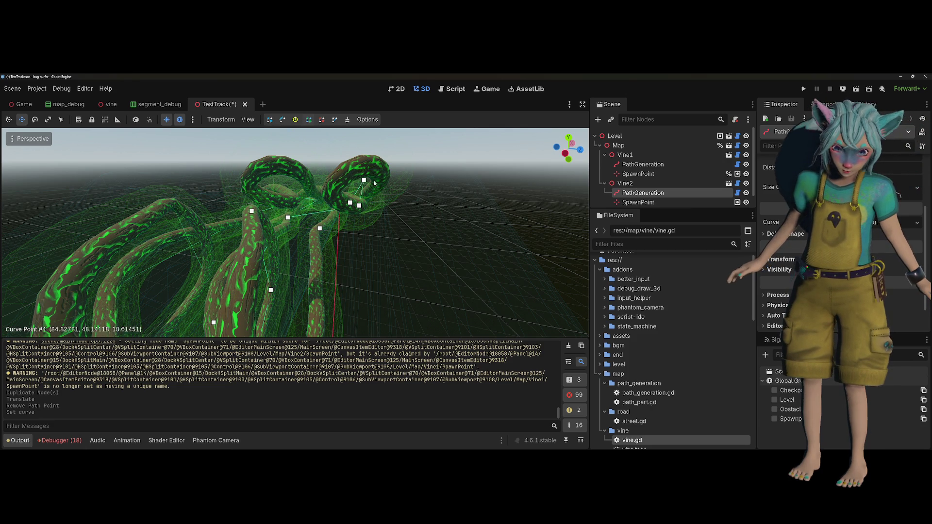
{"action": "left_click_drag", "start_coordinate": [418, 226], "coordinate": [417, 223]}
Reselect Vine2's PathGeneration, nudge curve point #5, and close the TestTrack scene
{"action": "left_click", "coordinate": [652, 186]}
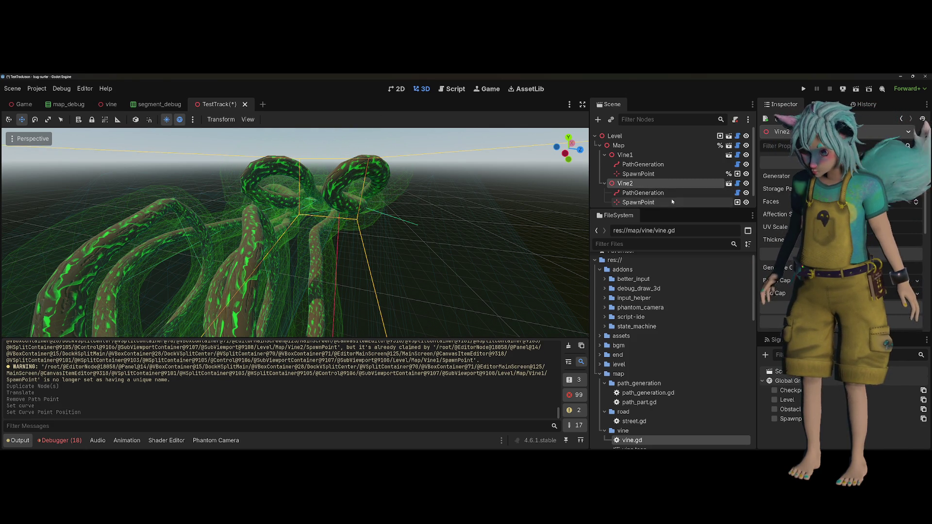
{"action": "left_click", "coordinate": [643, 192]}
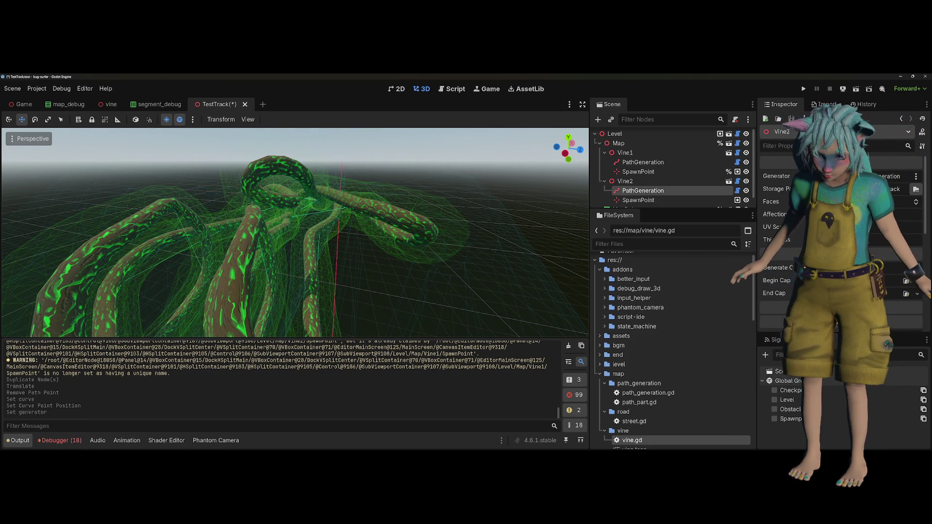
{"action": "left_click", "coordinate": [631, 181]}
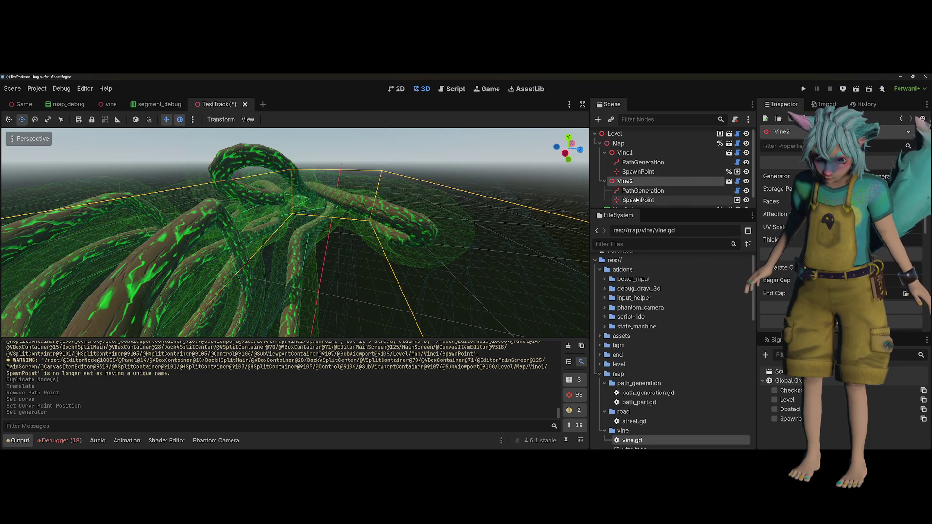
{"action": "left_click", "coordinate": [653, 192]}
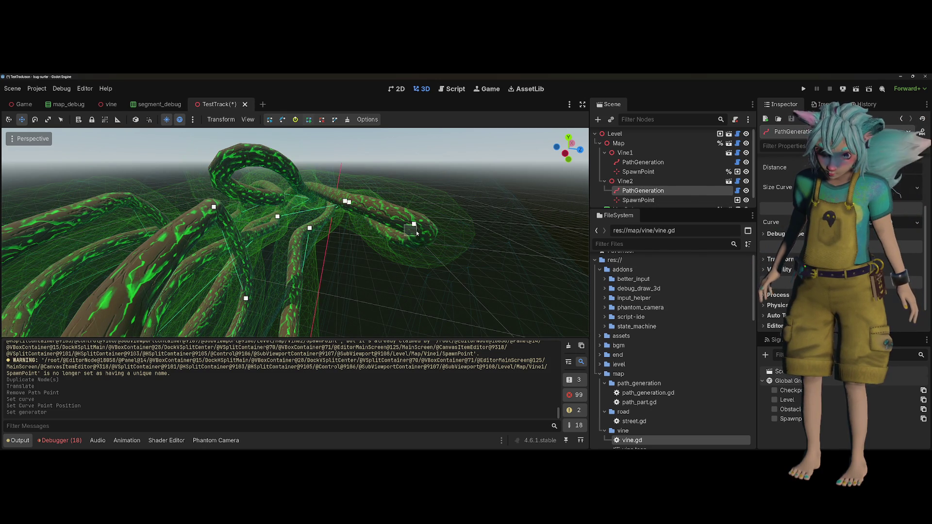
{"action": "left_click", "coordinate": [396, 223]}
{"action": "left_click", "coordinate": [642, 191]}
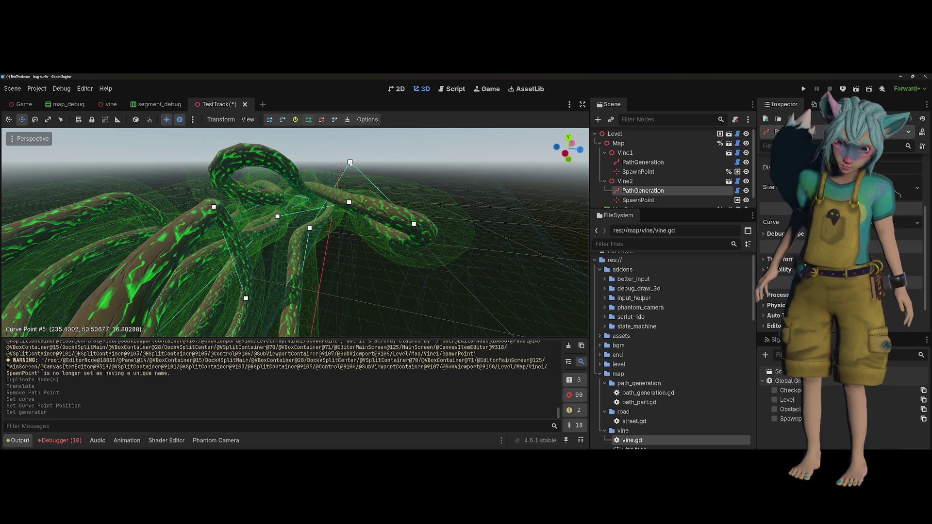
{"action": "left_click_drag", "start_coordinate": [350, 163], "coordinate": [349, 162]}
{"action": "middle_click", "coordinate": [221, 105]}
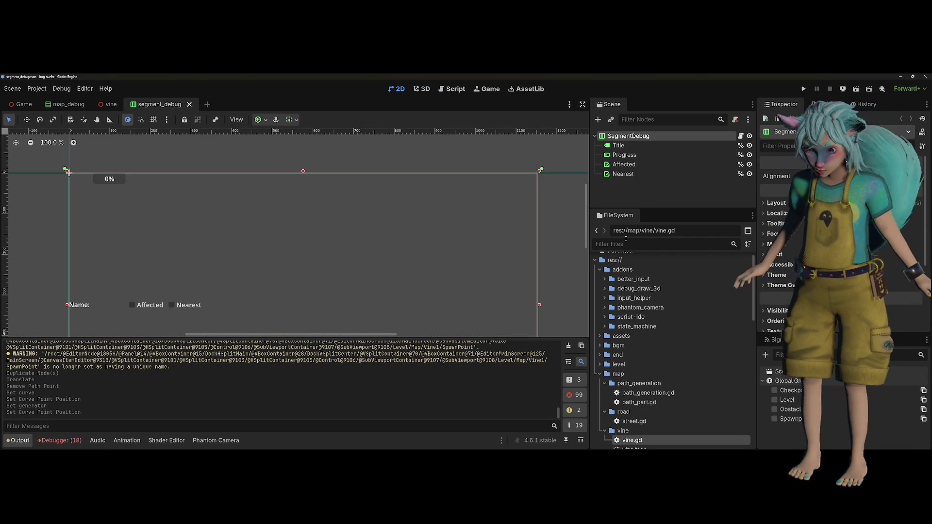
Reopen TestTrack.tscn via a 'test' FileSystem filter and adjust Vine2's top curve points
{"action": "type", "text": "test"}
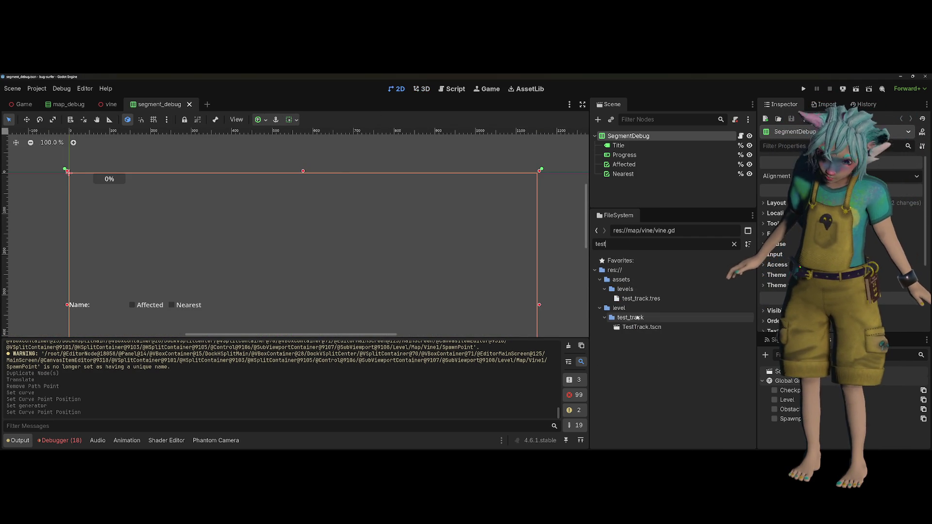
{"action": "double_click", "coordinate": [642, 327]}
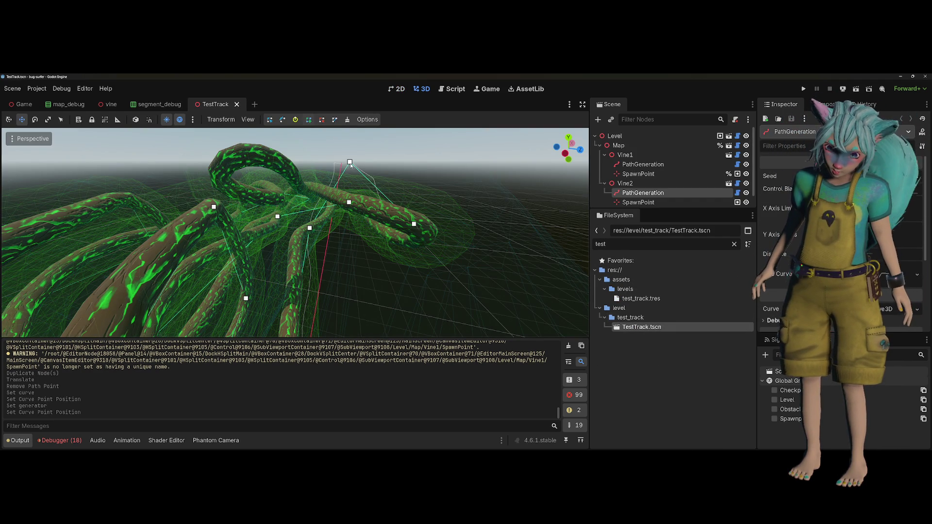
{"action": "left_click_drag", "start_coordinate": [350, 165], "coordinate": [343, 158]}
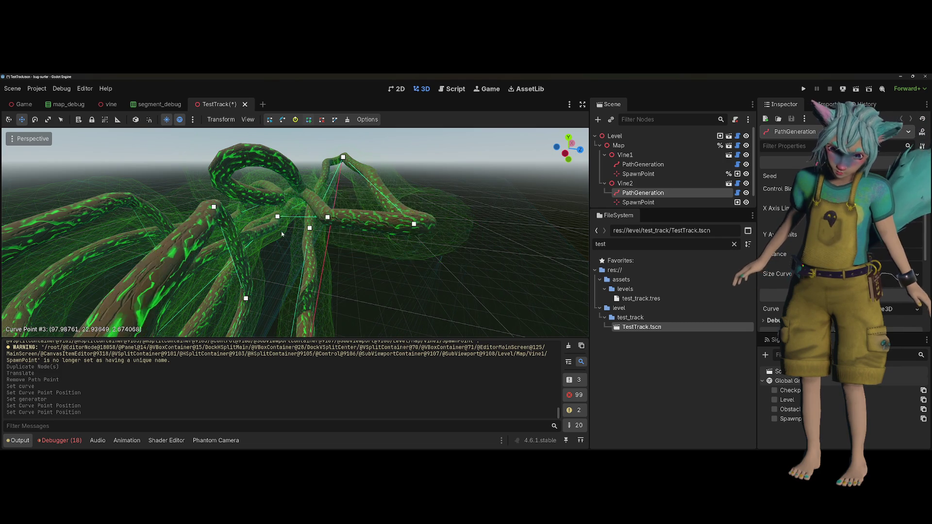
Move Vine2's curve points #3 and #11, then run the project to play-test the vines
{"action": "mouse_move", "coordinate": [282, 234]}
{"action": "left_mouse_down"}
{"action": "mouse_move", "coordinate": [313, 250]}
{"action": "mouse_move", "coordinate": [337, 185]}
{"action": "left_mouse_up"}
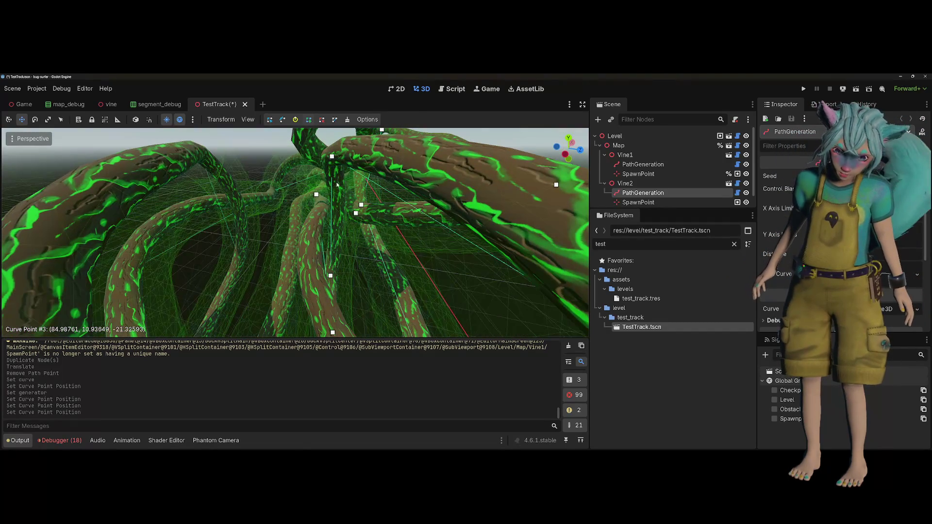
{"action": "left_click_drag", "start_coordinate": [557, 185], "coordinate": [486, 191]}
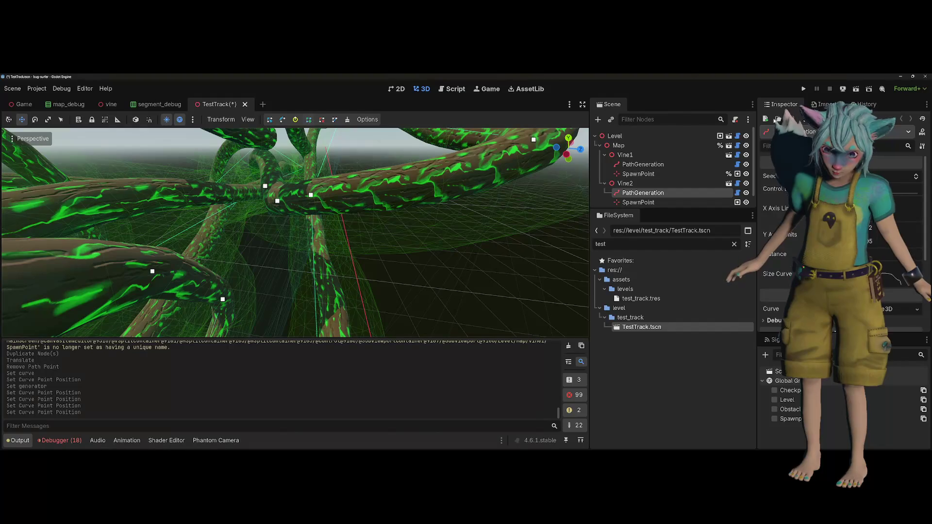
{"action": "left_click", "coordinate": [803, 89]}
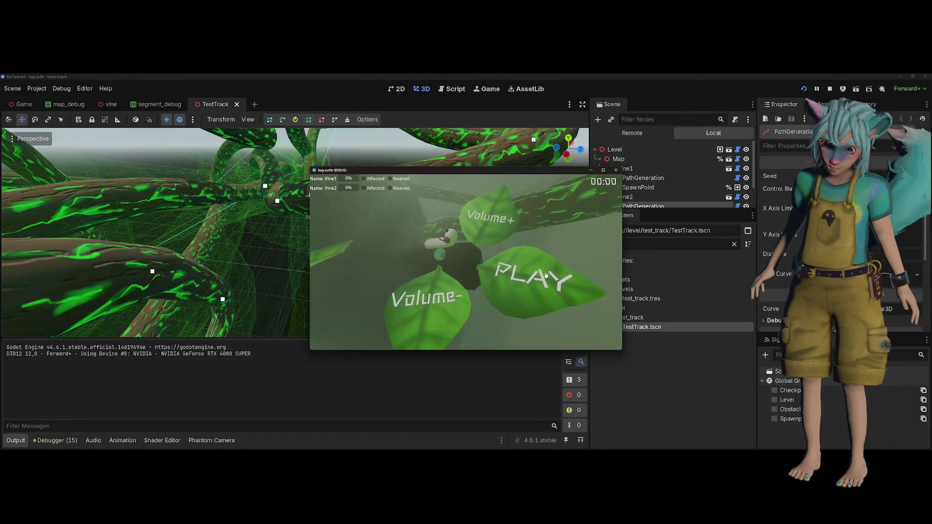
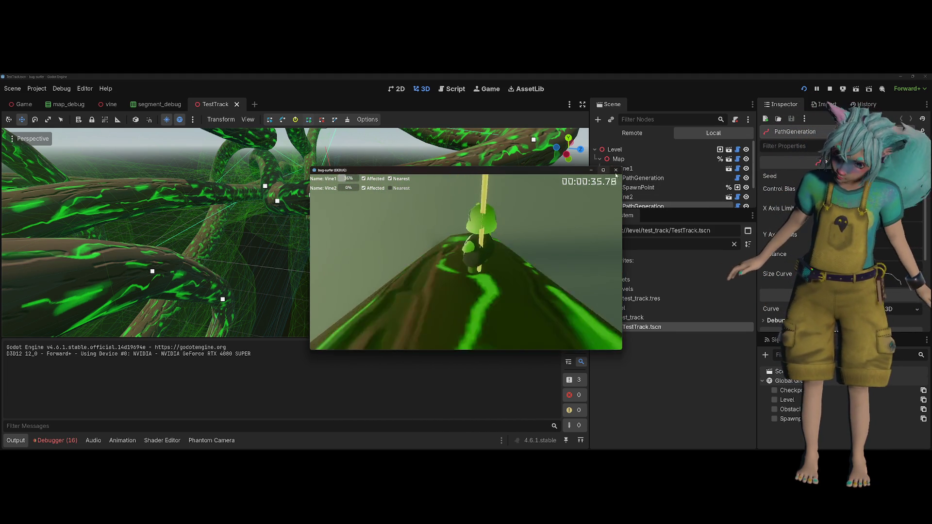
Stop the TestTrack test run, orbit to inspect the looping vine, then close the Godot editor
{"action": "left_click", "coordinate": [618, 173]}
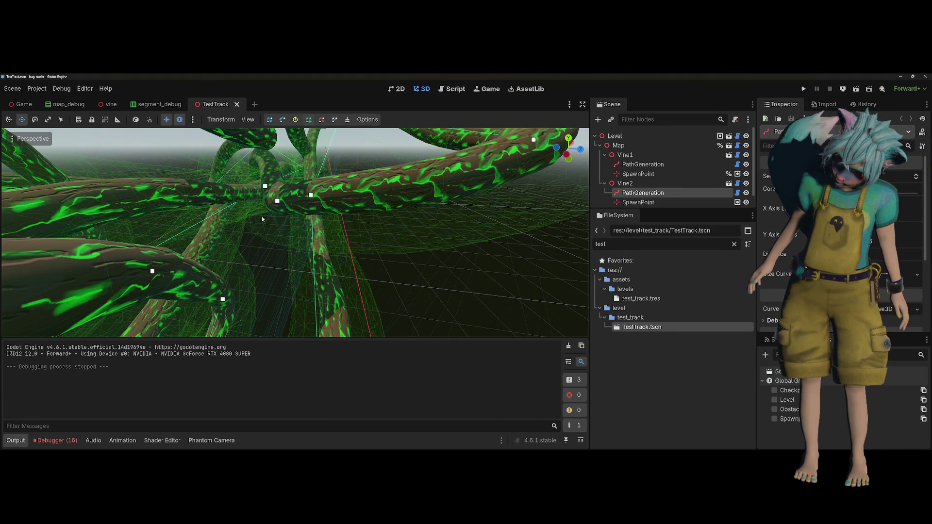
{"action": "mouse_move", "coordinate": [262, 220]}
{"action": "left_mouse_down"}
{"action": "mouse_move", "coordinate": [233, 185]}
{"action": "mouse_move", "coordinate": [208, 195]}
{"action": "mouse_move", "coordinate": [306, 224]}
{"action": "left_mouse_up"}
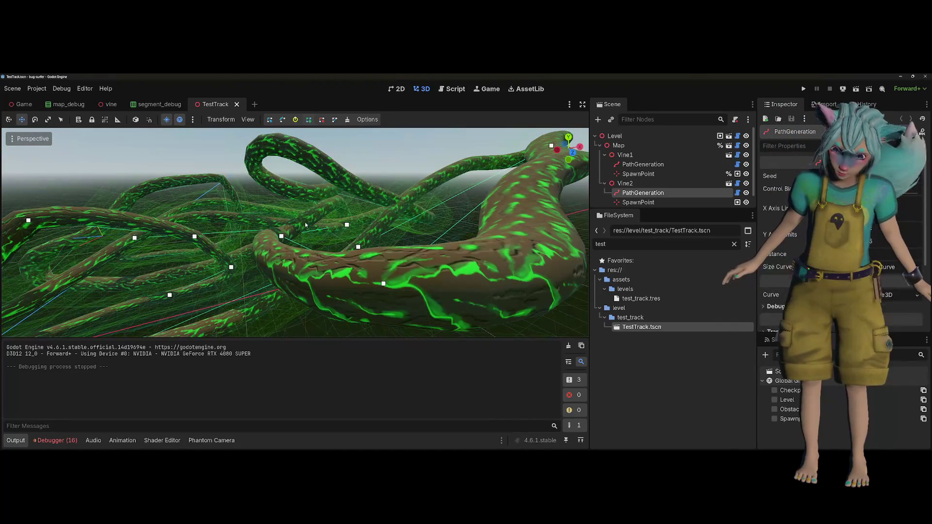
{"action": "left_click", "coordinate": [926, 76]}
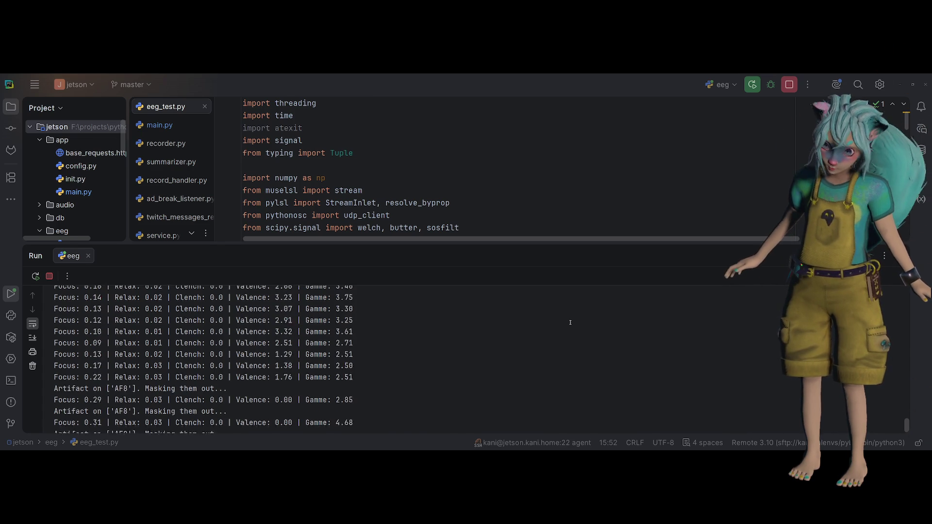
Hide the Run output, minimize the jetson project in generator.py, and switch to the browser
{"action": "key", "text": "Escape"}
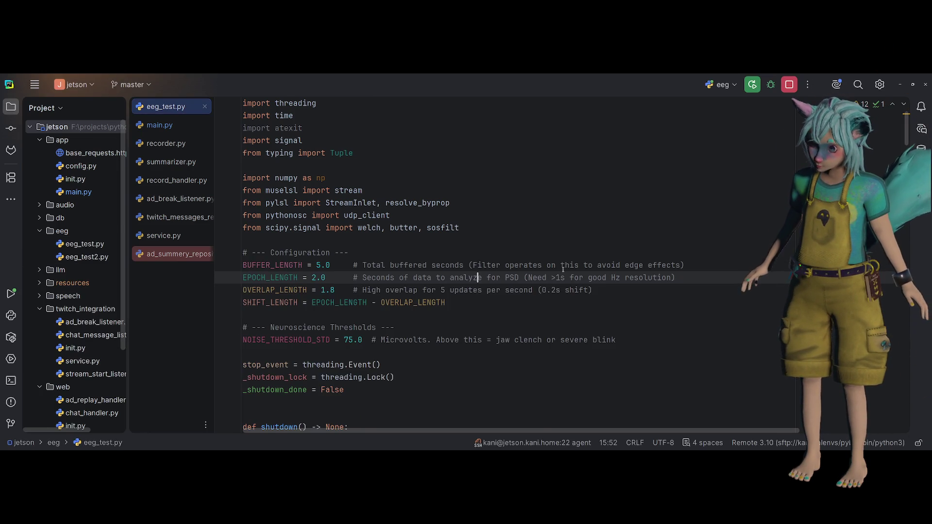
{"action": "left_click", "coordinate": [899, 90]}
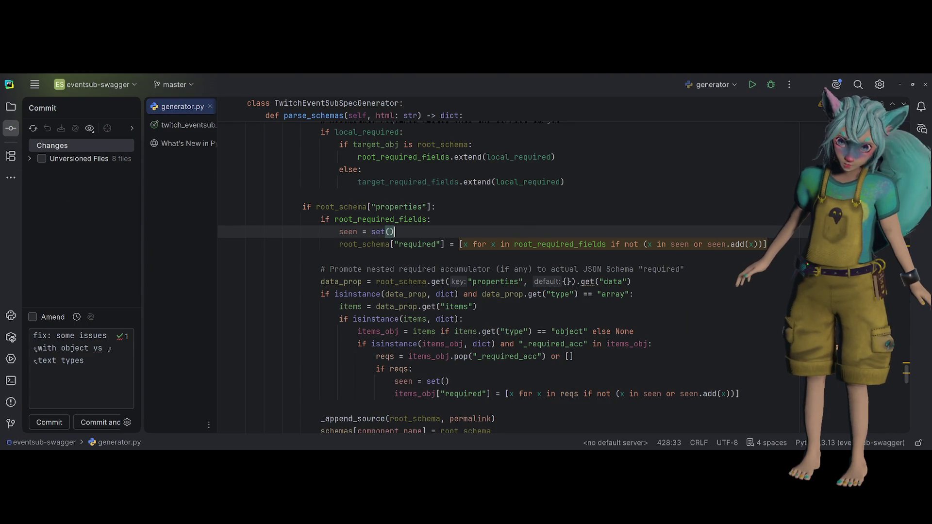
{"action": "left_click", "coordinate": [584, 174]}
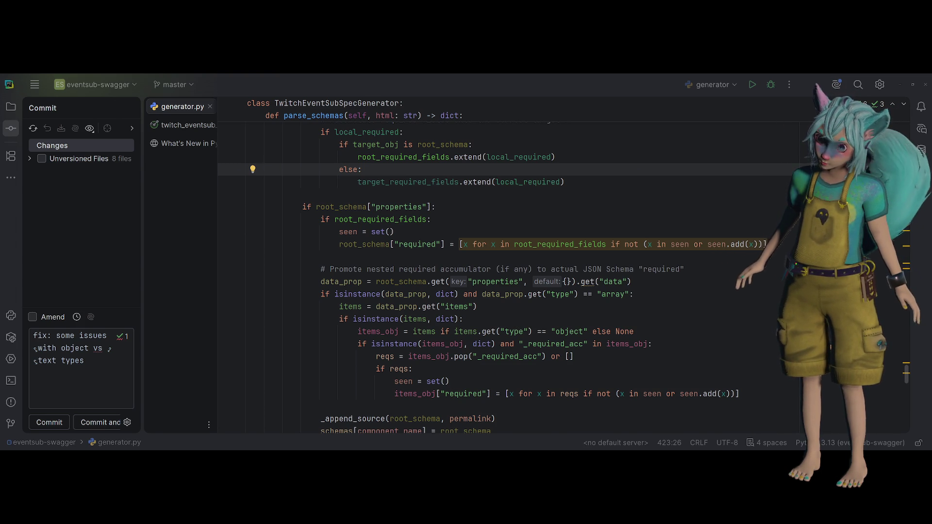
{"action": "key", "text": "alt+Tab"}
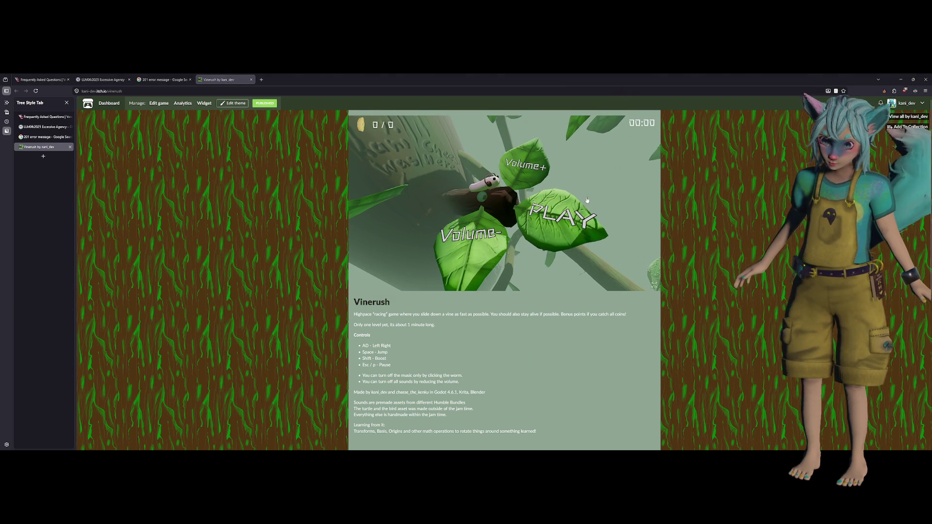
{"action": "left_click", "coordinate": [550, 217]}
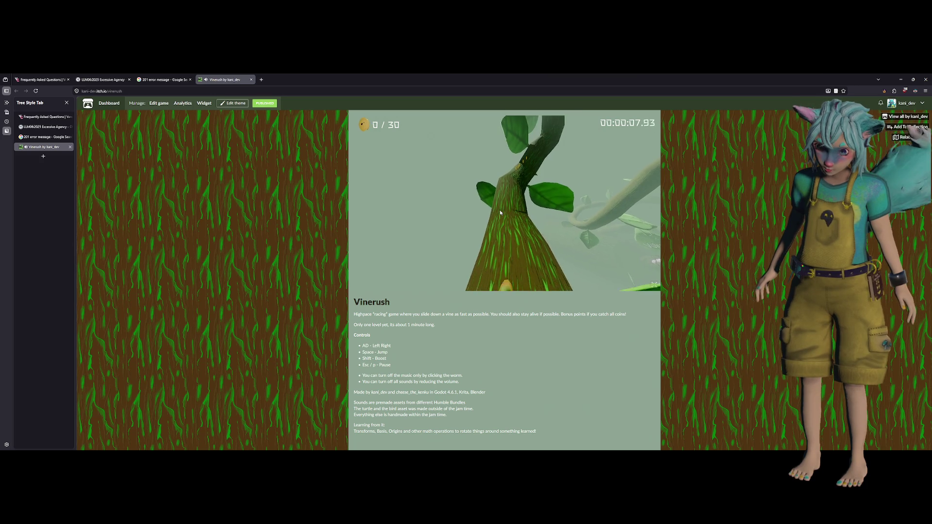
{"action": "left_click", "coordinate": [654, 285]}
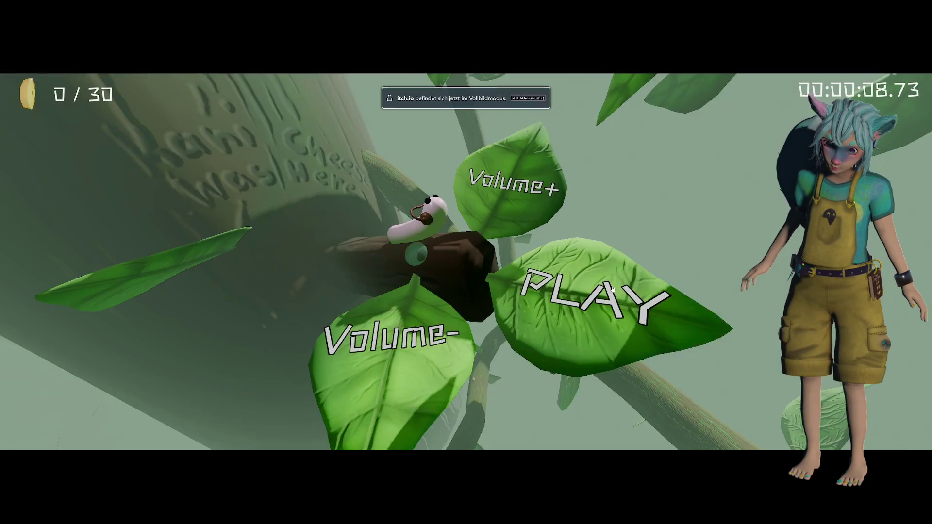
{"action": "left_click", "coordinate": [613, 289]}
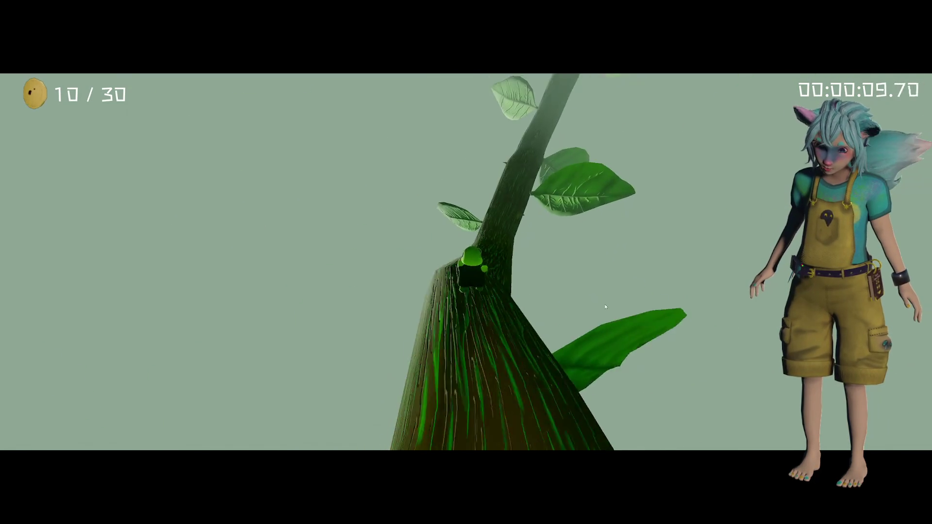
{"action": "key", "text": "w"}
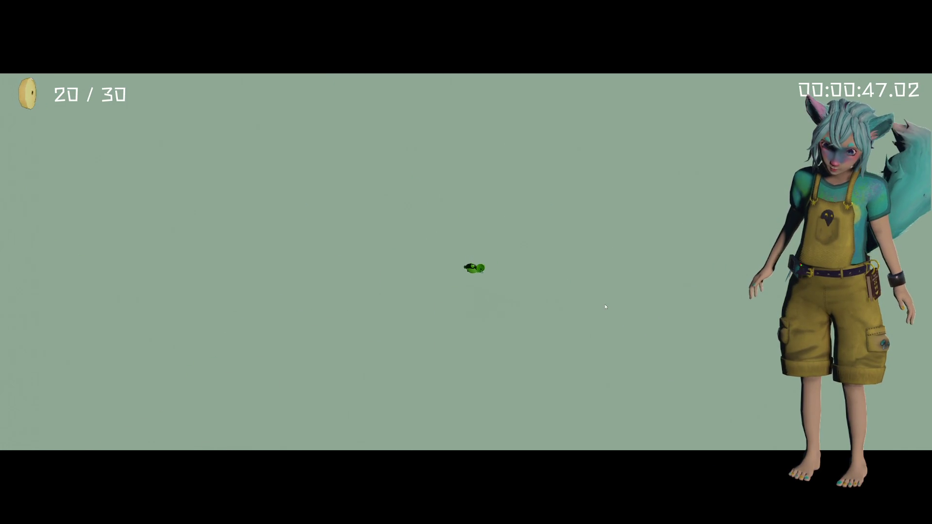
{"action": "left_click", "coordinate": [563, 94]}
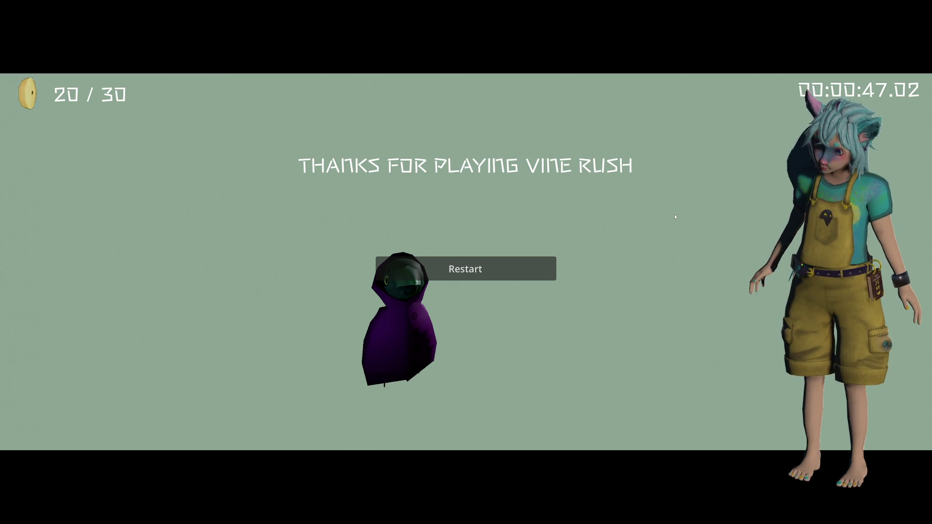
{"action": "left_click", "coordinate": [549, 270]}
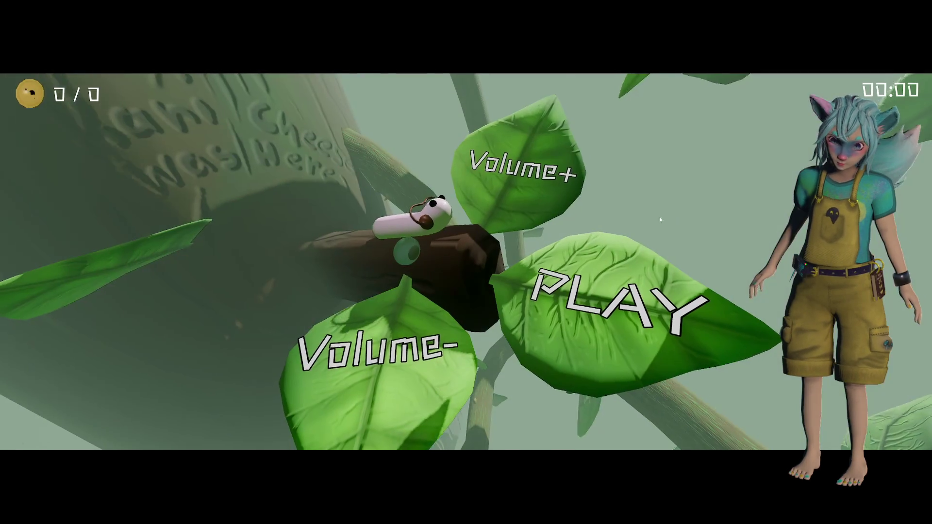
{"action": "key", "text": "Escape"}
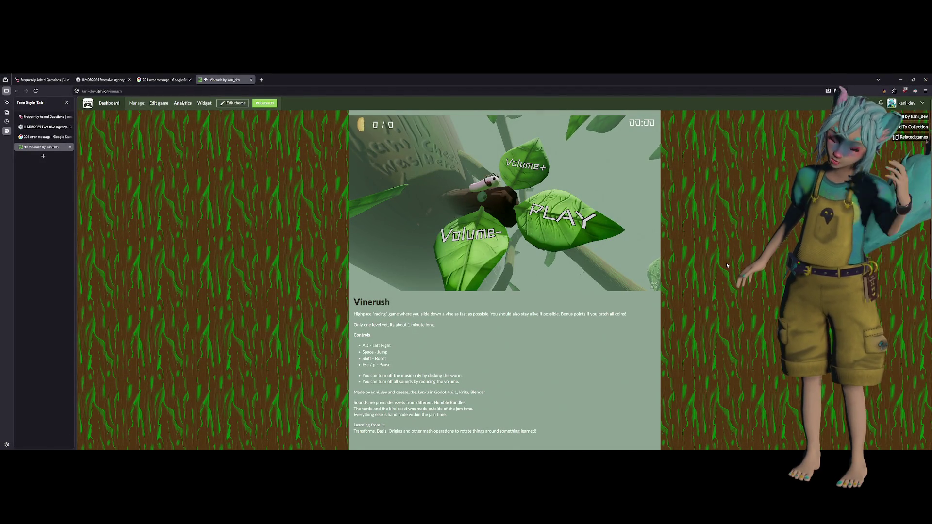
Go to the d2jam site, browse the jam games list, and open the Vinerush game page
{"action": "left_click", "coordinate": [193, 90]}
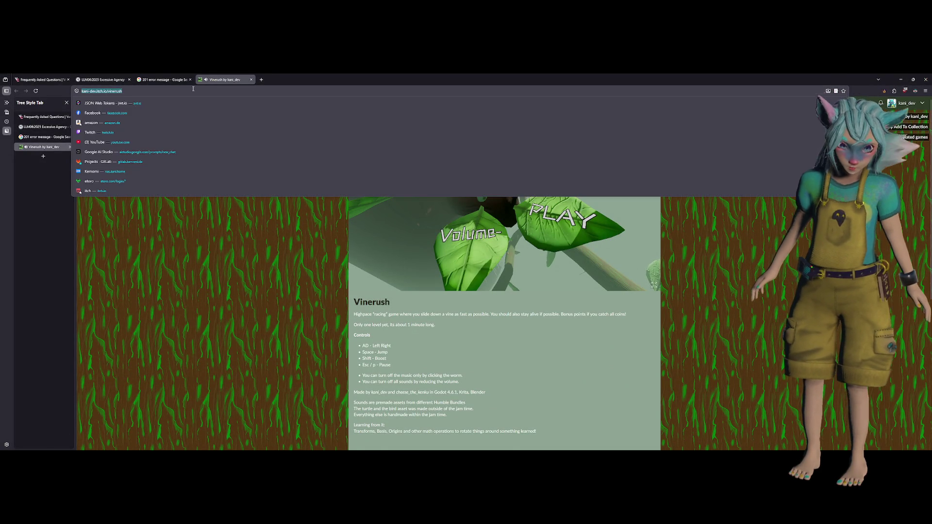
{"action": "type", "text": "d2jam.com/"}
{"action": "key", "text": "Return"}
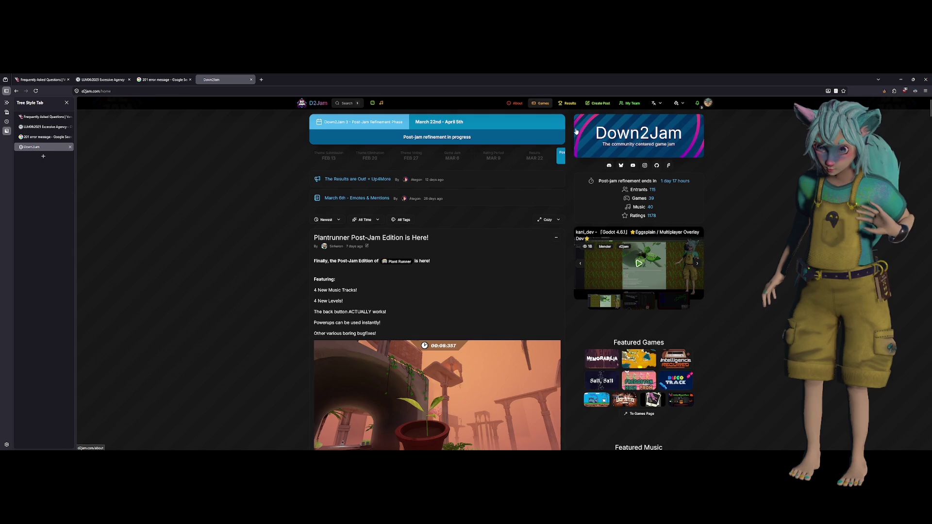
{"action": "left_click", "coordinate": [541, 103]}
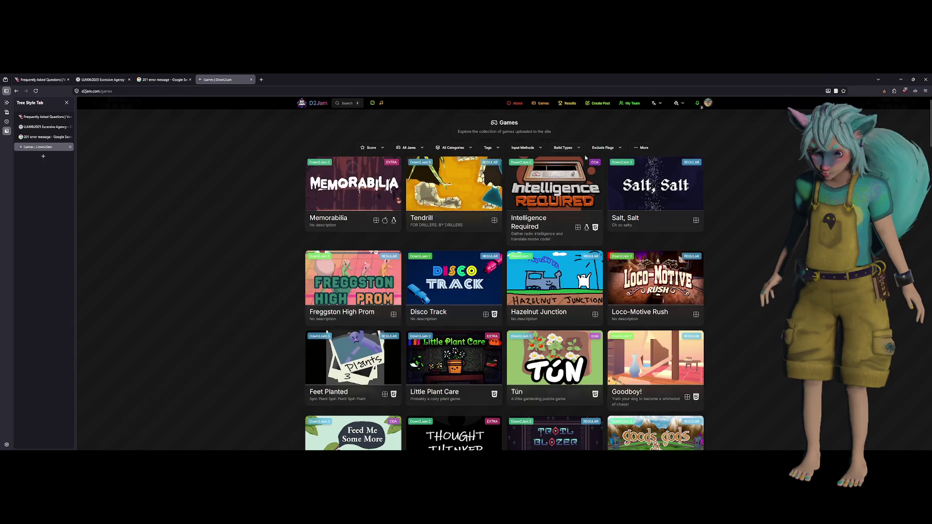
{"action": "scroll", "coordinate": [586, 158], "scroll_direction": "down", "scroll_amount": 10}
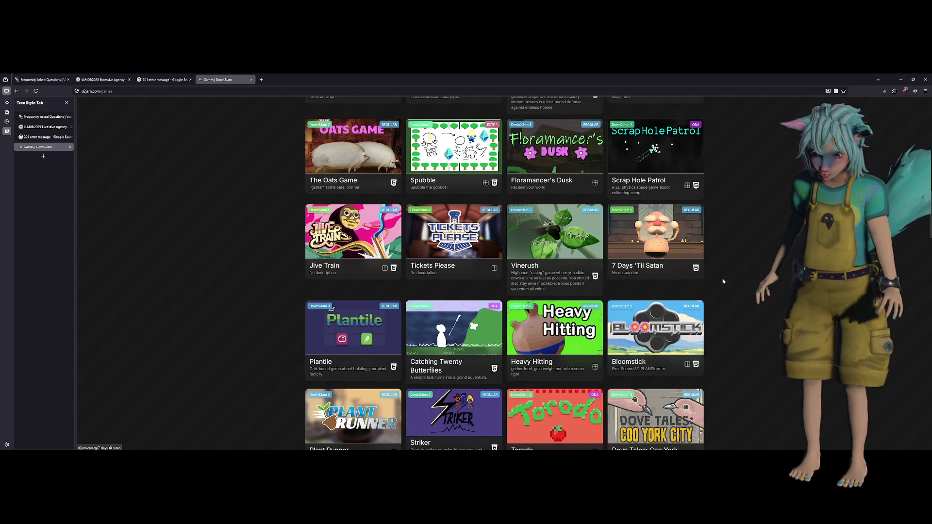
{"action": "scroll", "coordinate": [772, 265], "scroll_direction": "down", "scroll_amount": 1}
{"action": "scroll", "coordinate": [771, 263], "scroll_direction": "down", "scroll_amount": 4}
{"action": "scroll", "coordinate": [771, 263], "scroll_direction": "up", "scroll_amount": 3}
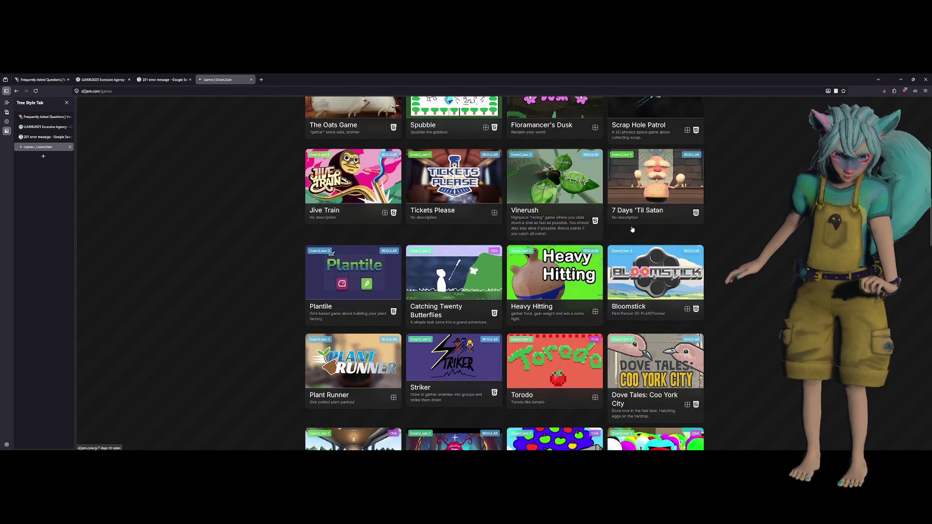
{"action": "left_click", "coordinate": [545, 164]}
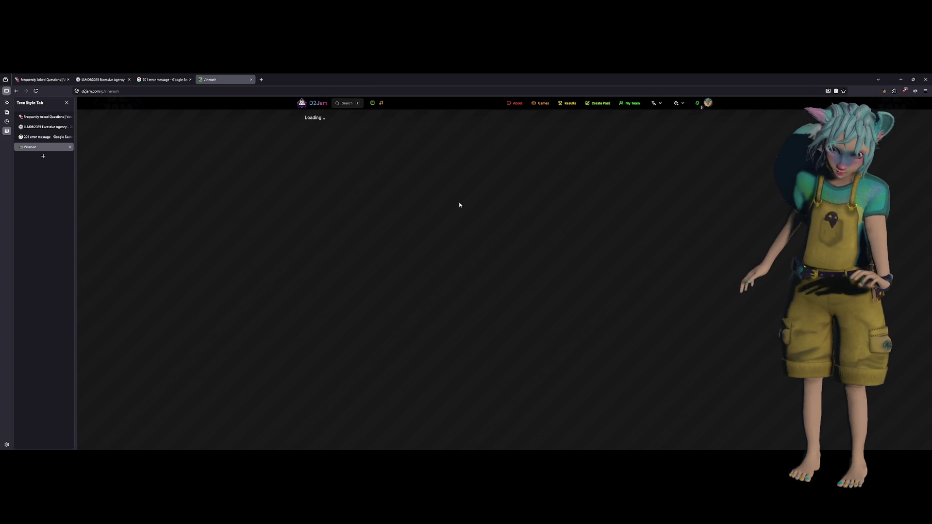
Select and copy the top leaderboard time 00:34.770 on the Vinerush page
{"action": "scroll", "coordinate": [583, 204], "scroll_direction": "down", "scroll_amount": 2}
{"action": "scroll", "coordinate": [697, 194], "scroll_direction": "down", "scroll_amount": 6}
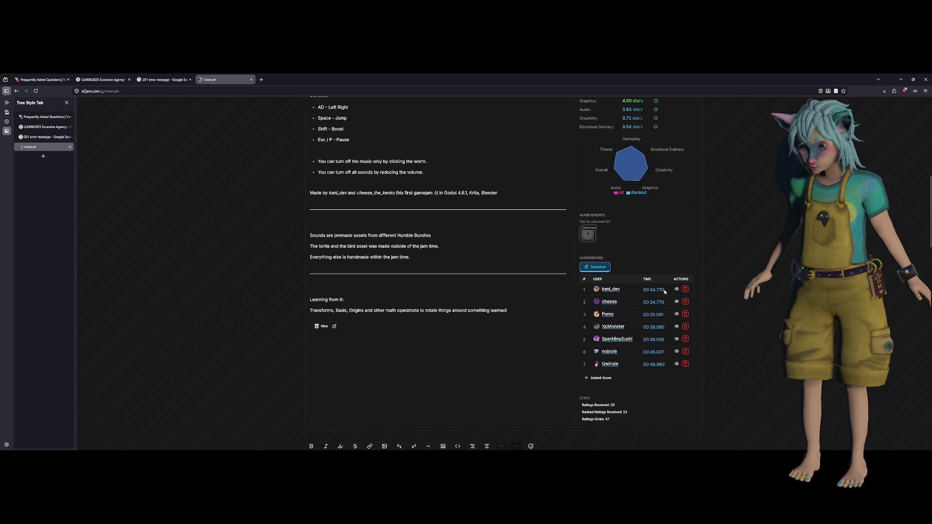
{"action": "double_click", "coordinate": [658, 290]}
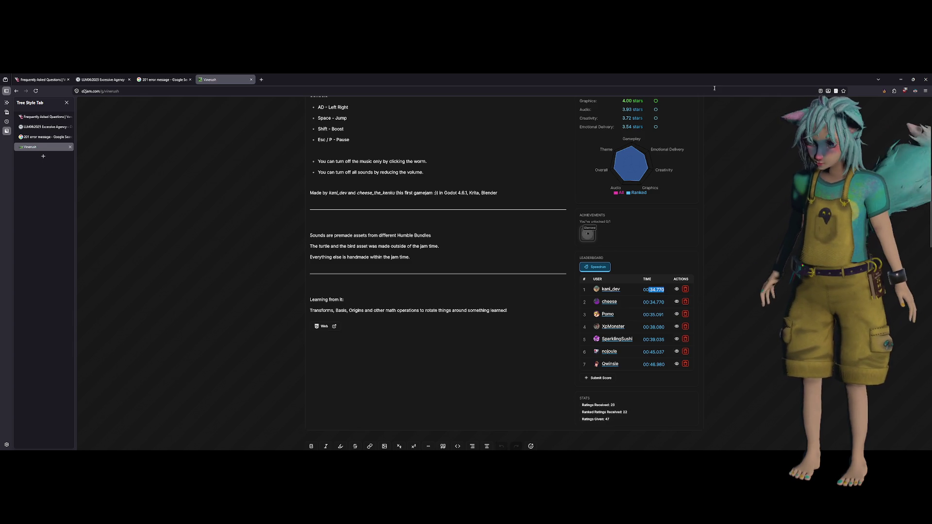
{"action": "left_click_drag", "start_coordinate": [642, 290], "coordinate": [669, 290]}
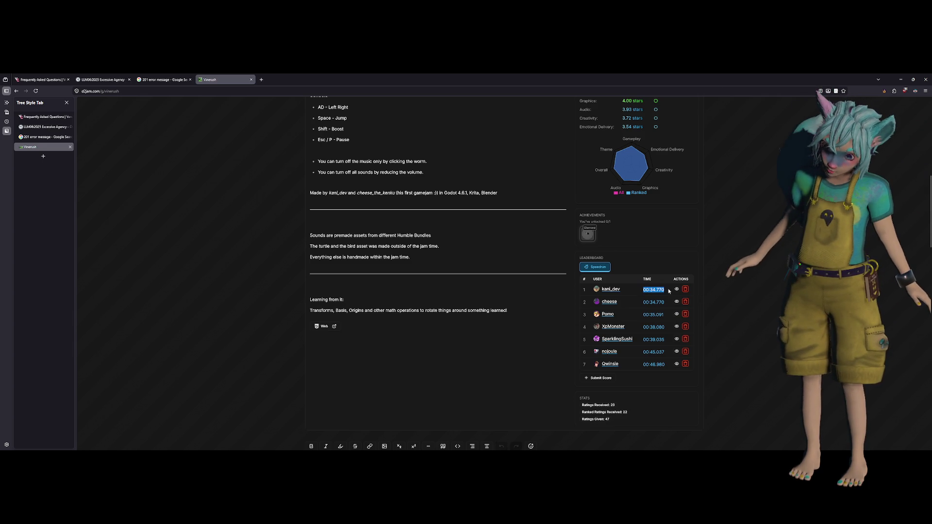
{"action": "key", "text": "alt+Tab"}
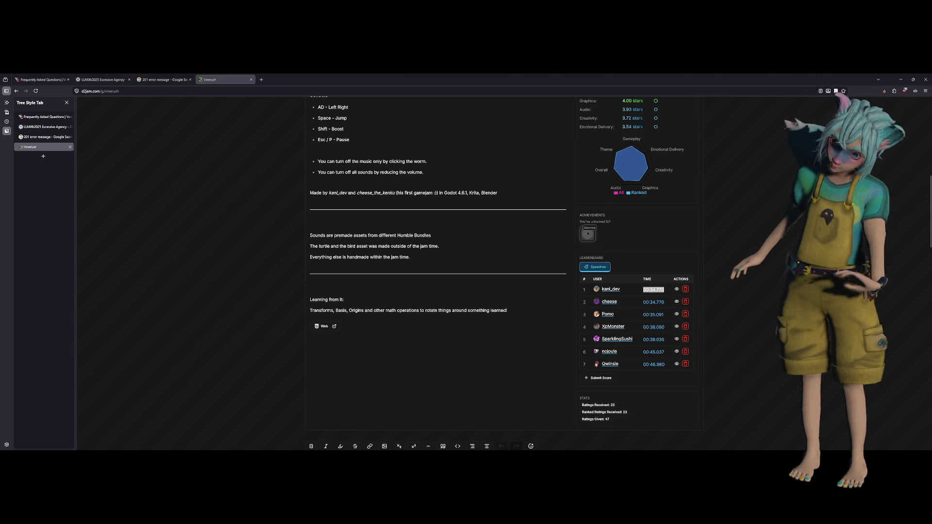
Close the Vinerush tab and return to PyCharm
{"action": "left_click", "coordinate": [310, 89]}
{"action": "key", "text": "Escape"}
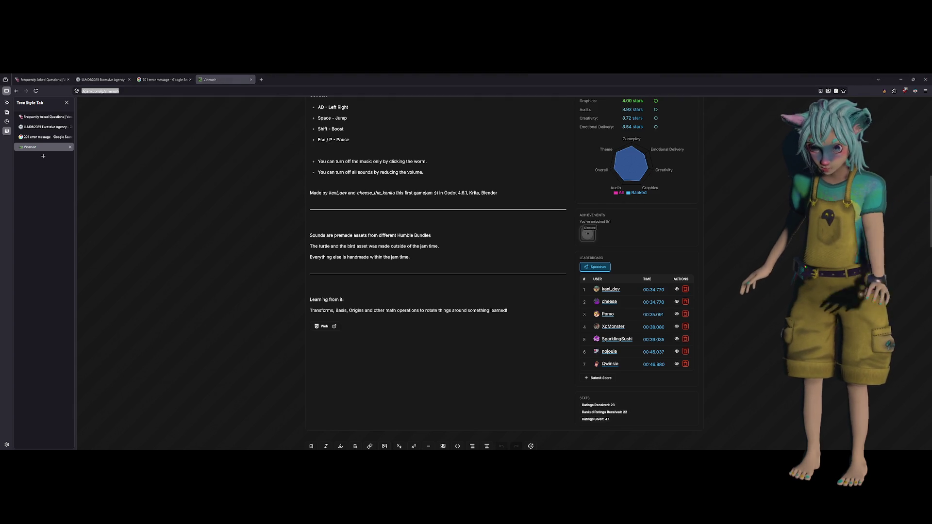
{"action": "scroll", "coordinate": [748, 267], "scroll_direction": "up", "scroll_amount": 4}
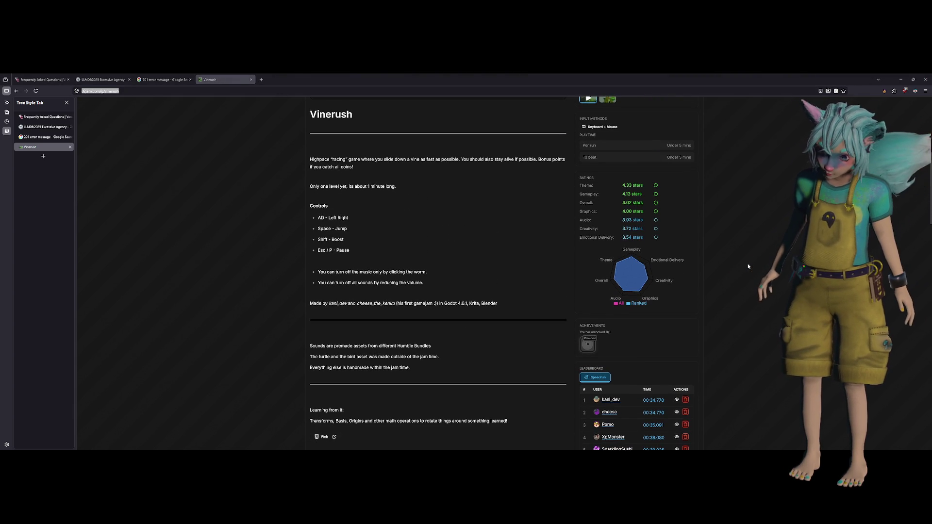
{"action": "scroll", "coordinate": [748, 266], "scroll_direction": "up", "scroll_amount": 1}
{"action": "scroll", "coordinate": [747, 267], "scroll_direction": "up", "scroll_amount": 8}
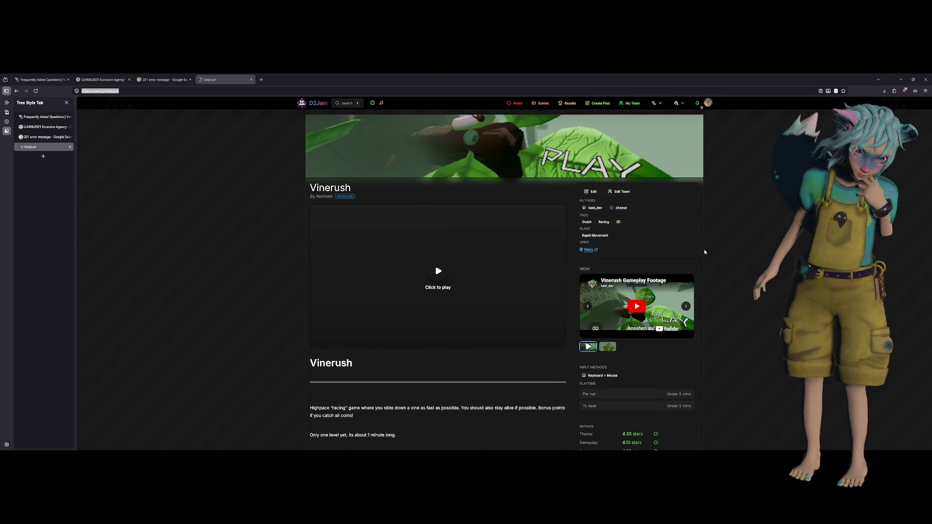
{"action": "middle_click", "coordinate": [44, 147]}
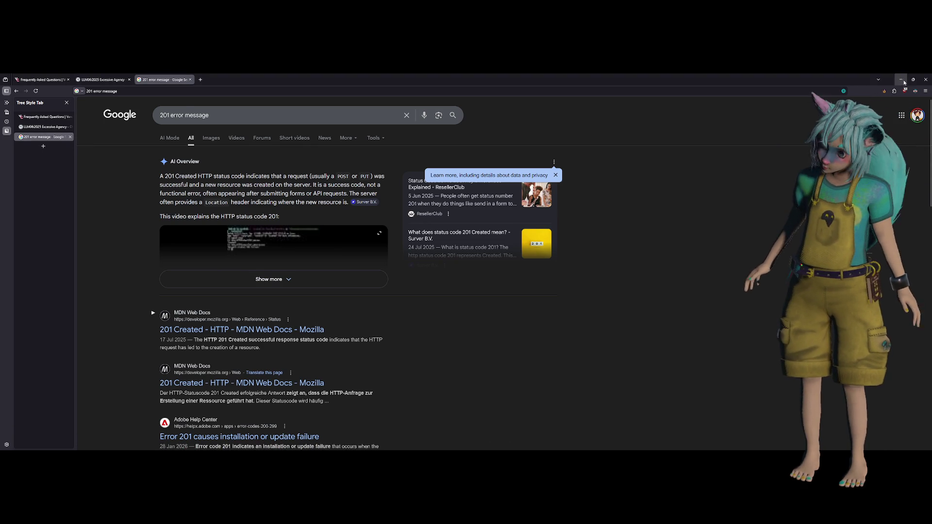
{"action": "key", "text": "alt+Tab"}
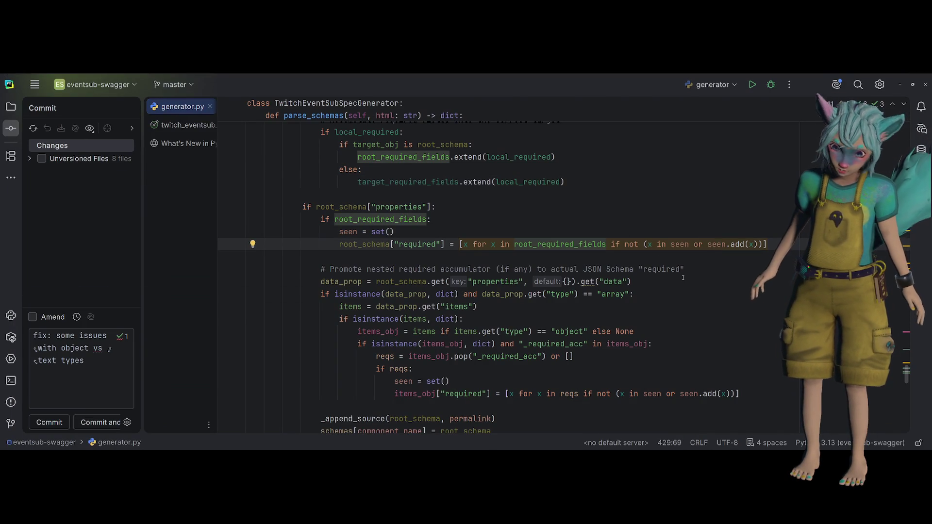
Minimize PyCharm, focus llm_prompt_handler.gd, and build and launch the overlay project
{"action": "key", "text": "Up"}
{"action": "key", "text": "Up"}
{"action": "key", "text": "super+Down"}
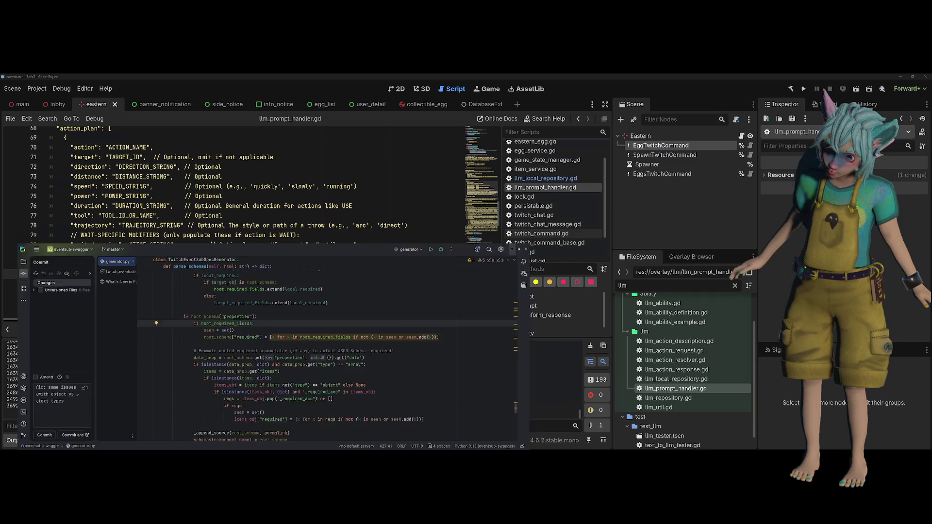
{"action": "left_click", "coordinate": [392, 217]}
{"action": "scroll", "coordinate": [392, 215], "scroll_direction": "up", "scroll_amount": 15}
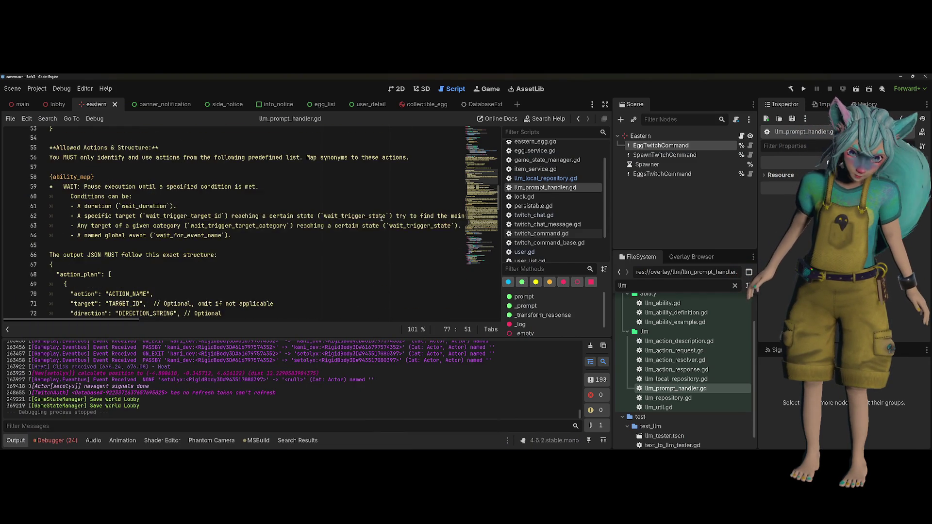
{"action": "scroll", "coordinate": [380, 219], "scroll_direction": "up", "scroll_amount": 4}
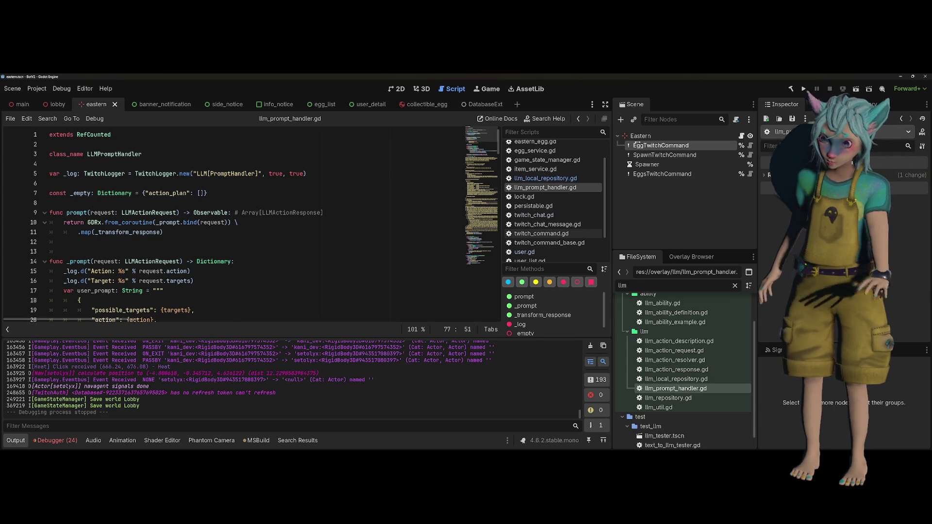
{"action": "left_click", "coordinate": [804, 90]}
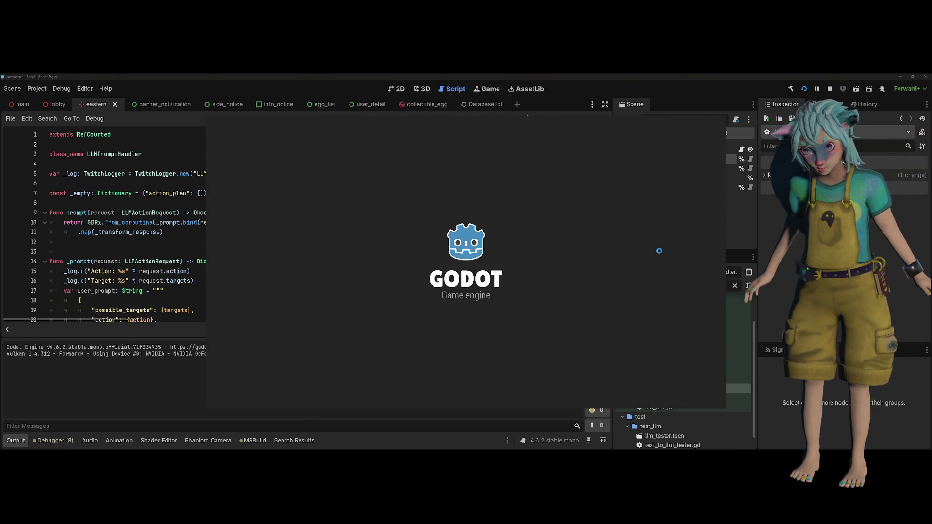
Bring the script editor back and place the caret on line 90 of the action-plan rules
{"action": "left_click", "coordinate": [208, 251]}
{"action": "left_click", "coordinate": [482, 205]}
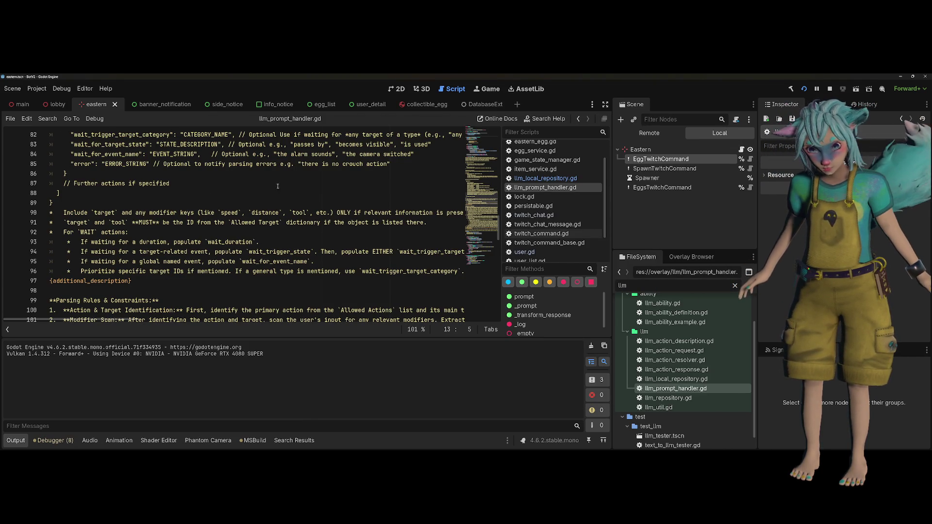
{"action": "left_click", "coordinate": [283, 213]}
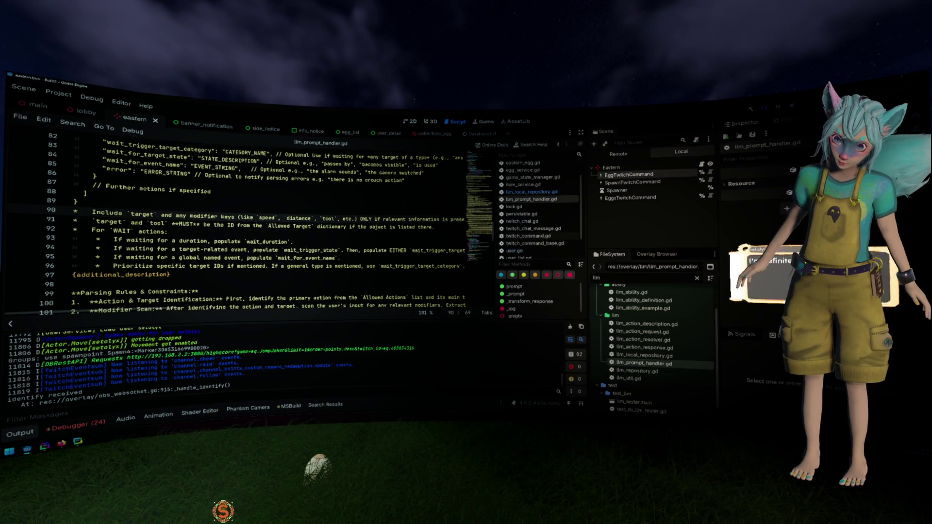
{"action": "scroll", "coordinate": [253, 204], "scroll_direction": "up", "scroll_amount": 1}
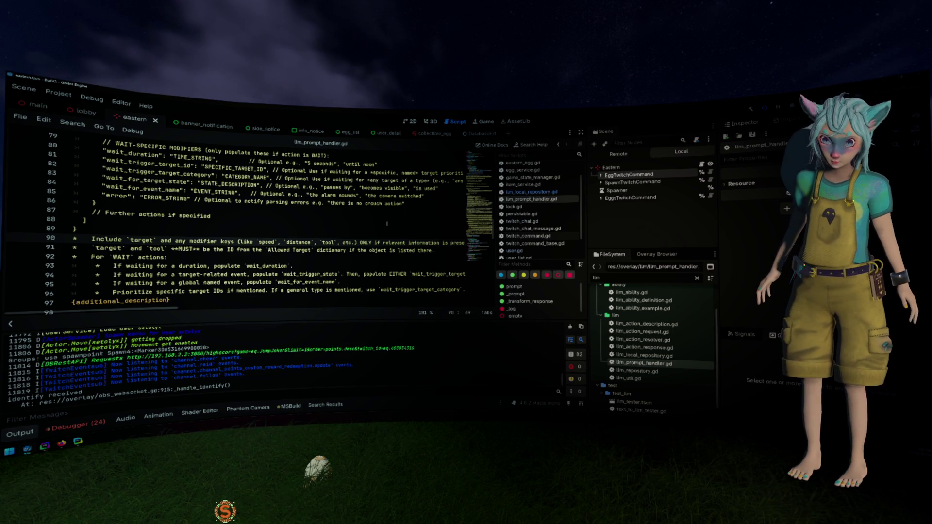
{"action": "scroll", "coordinate": [387, 224], "scroll_direction": "up", "scroll_amount": 3}
{"action": "scroll", "coordinate": [389, 223], "scroll_direction": "up", "scroll_amount": 3}
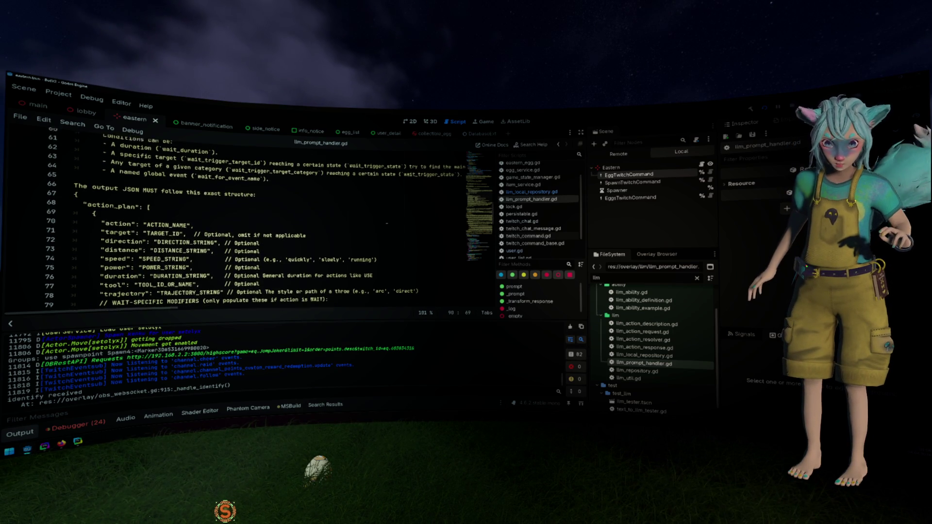
{"action": "scroll", "coordinate": [190, 246], "scroll_direction": "up", "scroll_amount": 7}
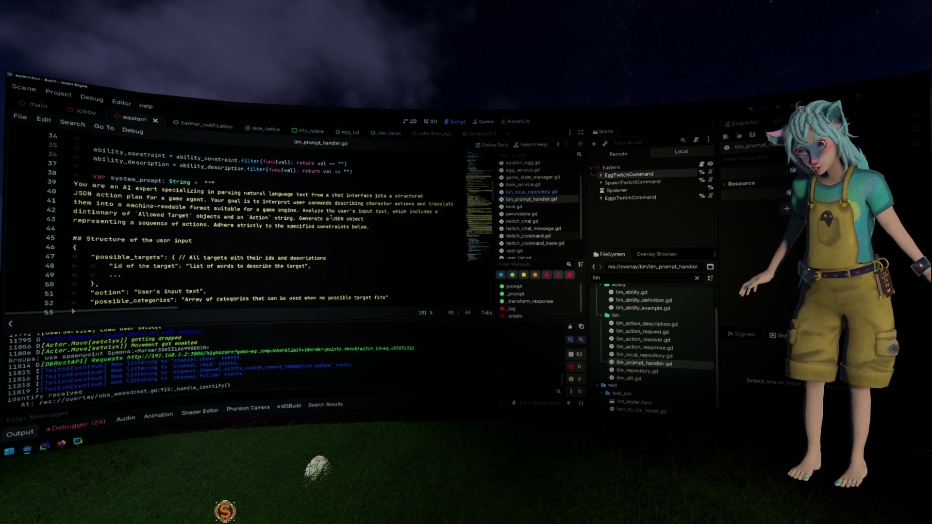
{"action": "scroll", "coordinate": [332, 218], "scroll_direction": "down", "scroll_amount": 2}
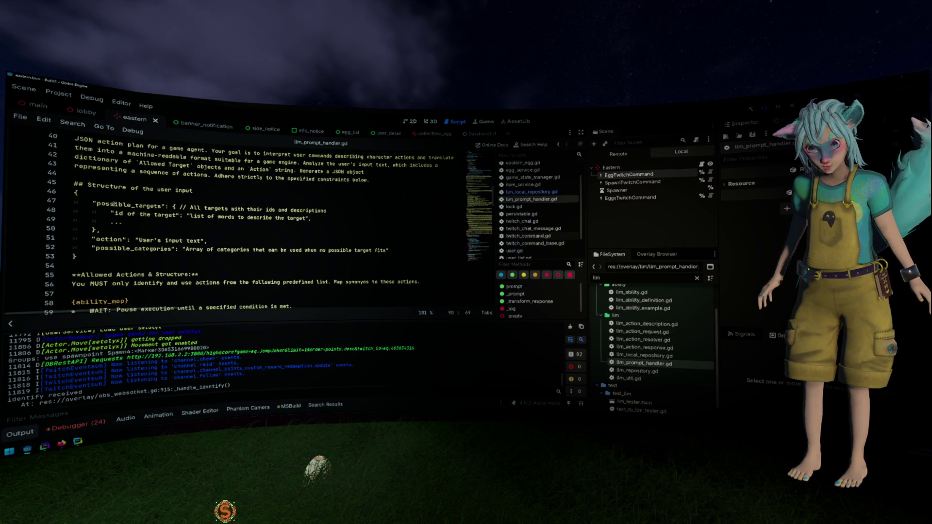
{"action": "scroll", "coordinate": [84, 224], "scroll_direction": "down", "scroll_amount": 5}
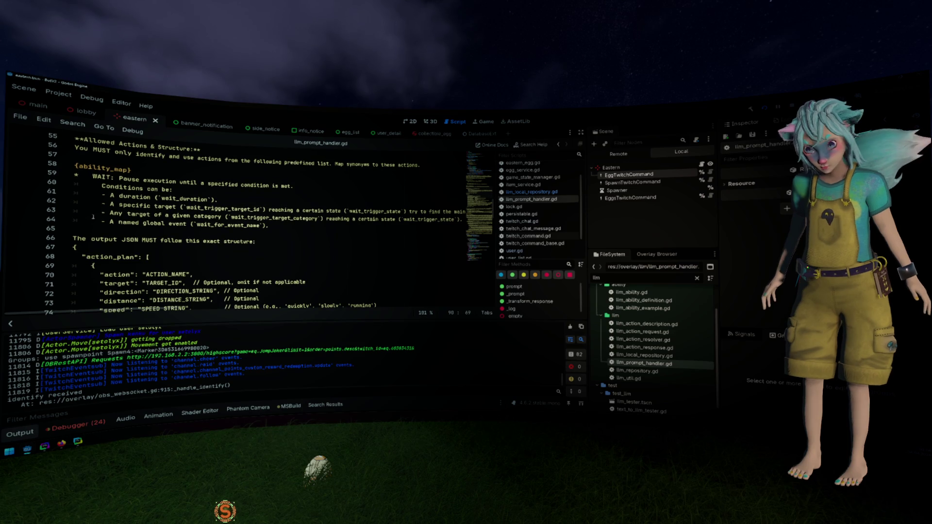
{"action": "scroll", "coordinate": [126, 236], "scroll_direction": "down", "scroll_amount": 3}
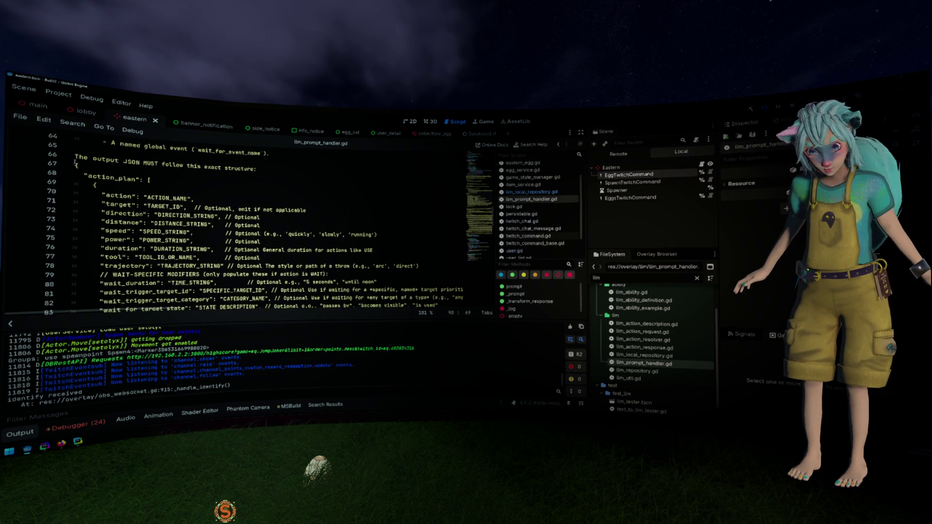
{"action": "mouse_move", "coordinate": [76, 165]}
{"action": "left_mouse_down"}
{"action": "mouse_move", "coordinate": [147, 186]}
{"action": "mouse_move", "coordinate": [151, 146]}
{"action": "mouse_move", "coordinate": [164, 299]}
{"action": "left_mouse_up"}
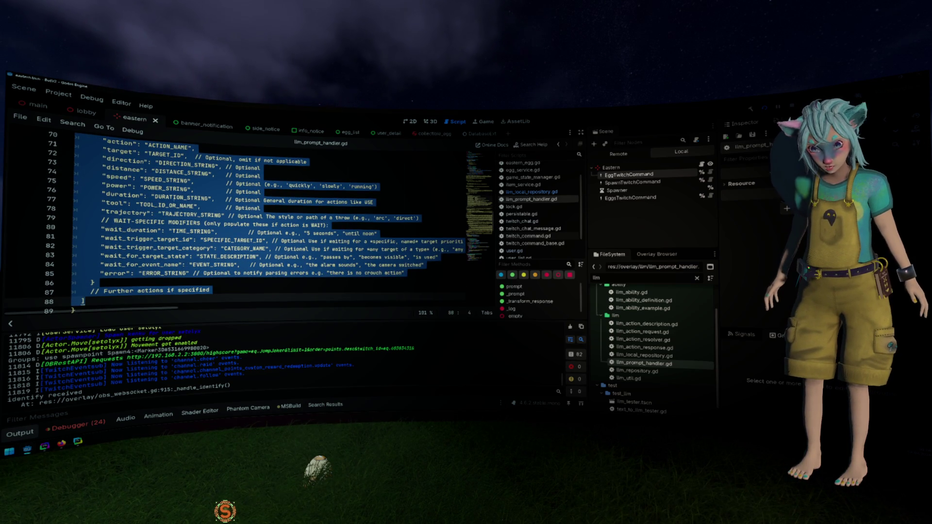
{"action": "left_click", "coordinate": [184, 198]}
{"action": "scroll", "coordinate": [95, 174], "scroll_direction": "up", "scroll_amount": 2}
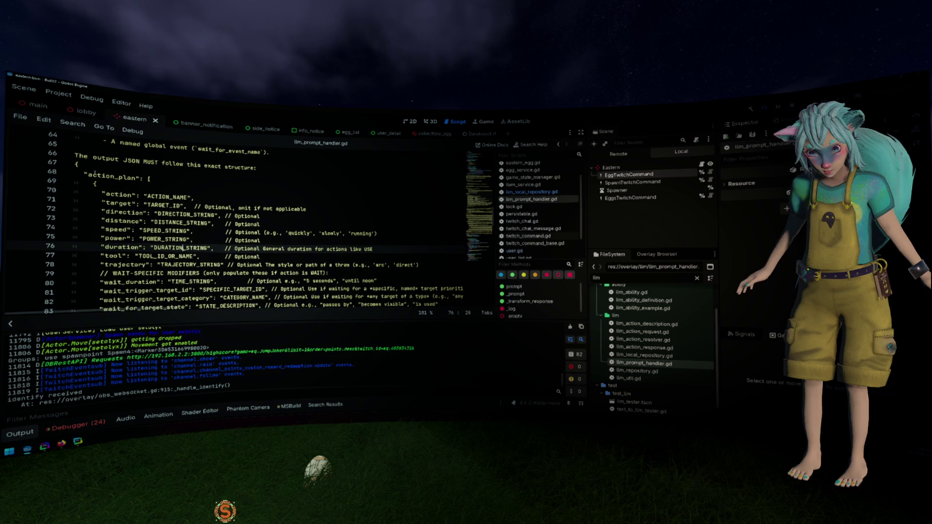
{"action": "scroll", "coordinate": [122, 212], "scroll_direction": "down", "scroll_amount": 1}
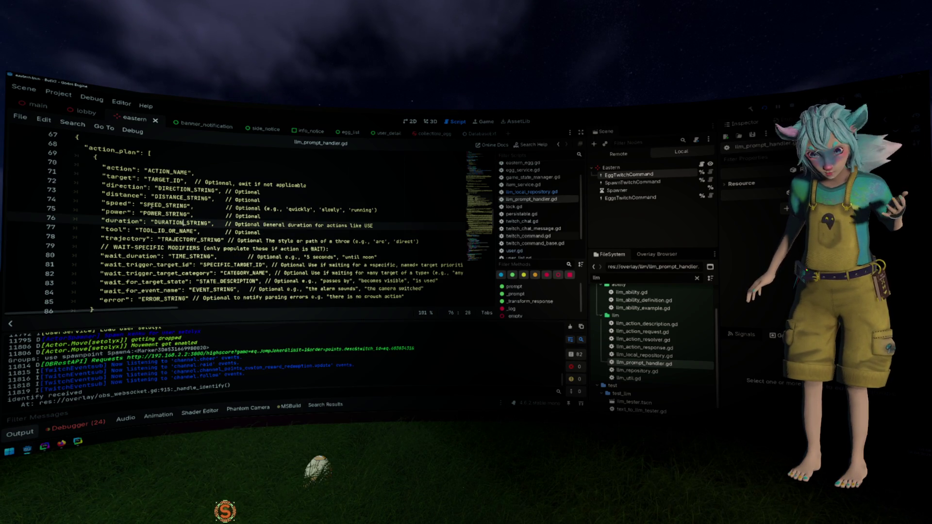
{"action": "scroll", "coordinate": [152, 205], "scroll_direction": "down", "scroll_amount": 1}
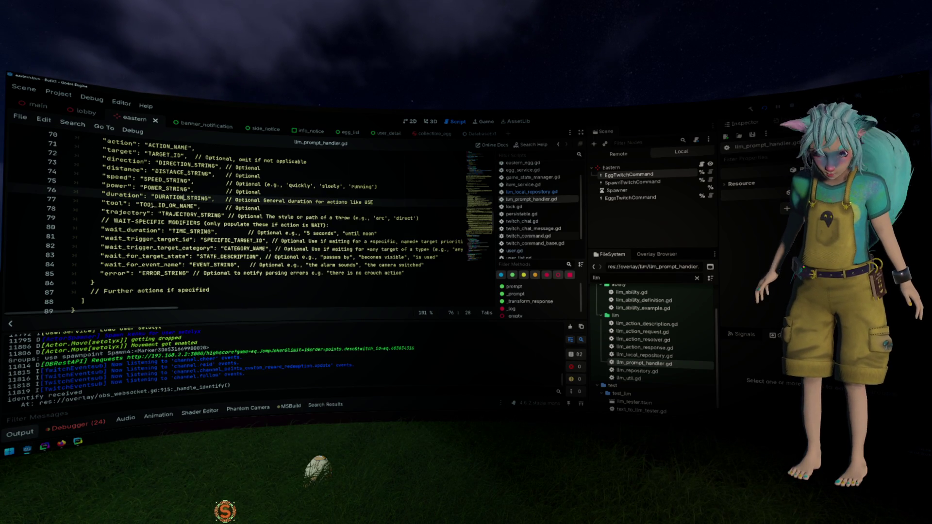
{"action": "scroll", "coordinate": [174, 201], "scroll_direction": "down", "scroll_amount": 2}
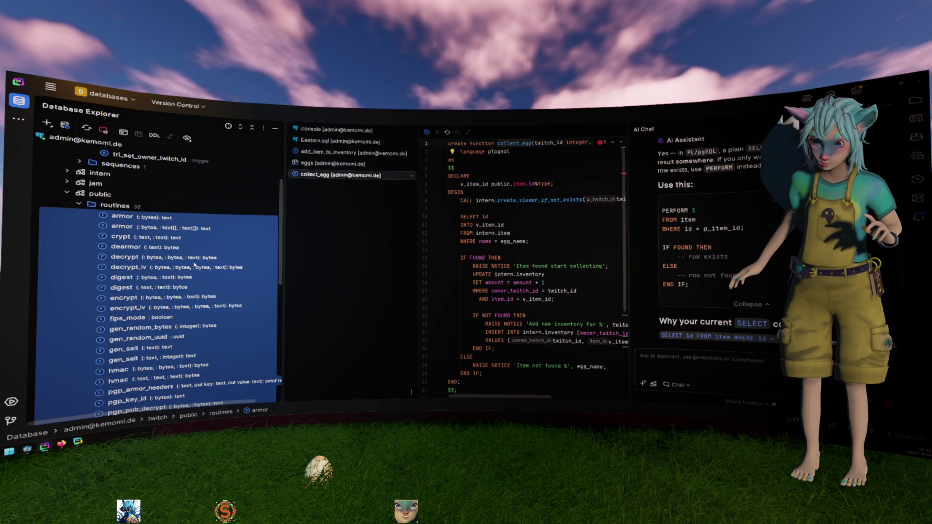
Switch to the browser showing the overlay API's Swagger page
{"action": "key", "text": "alt+Tab"}
Open the raw API JSON and expand paths > /eggs > get > parameters, then return to Godot
{"action": "scroll", "coordinate": [284, 244], "scroll_direction": "up", "scroll_amount": 15}
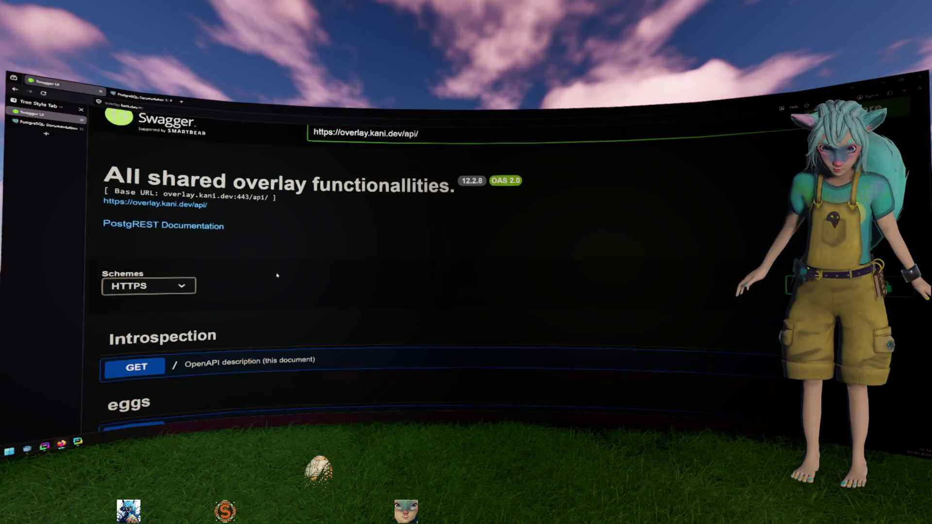
{"action": "left_click", "coordinate": [160, 210]}
{"action": "scroll", "coordinate": [265, 212], "scroll_direction": "down", "scroll_amount": 15}
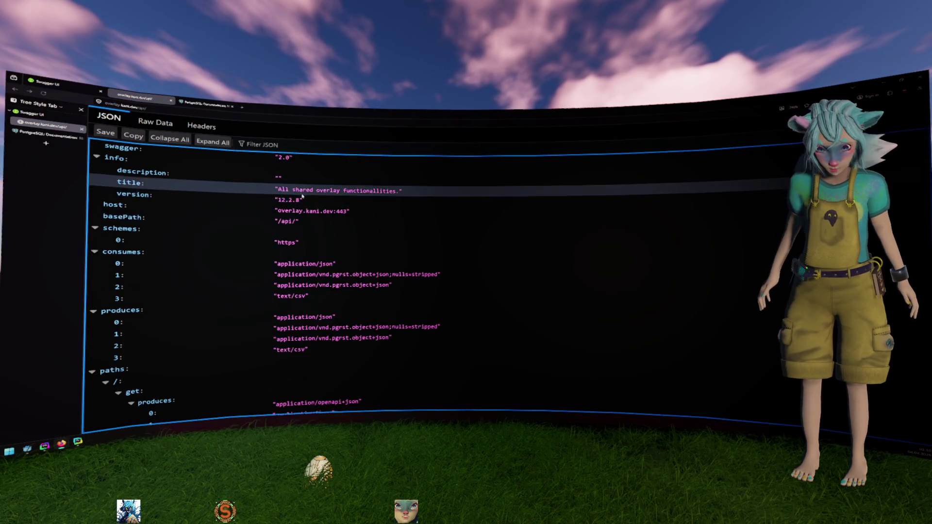
{"action": "scroll", "coordinate": [314, 197], "scroll_direction": "down", "scroll_amount": 5}
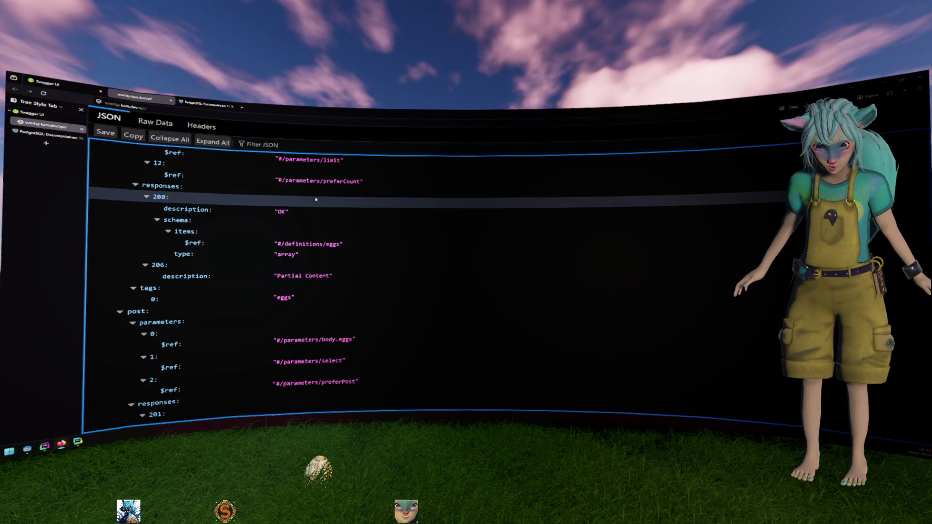
{"action": "scroll", "coordinate": [110, 210], "scroll_direction": "up", "scroll_amount": 20}
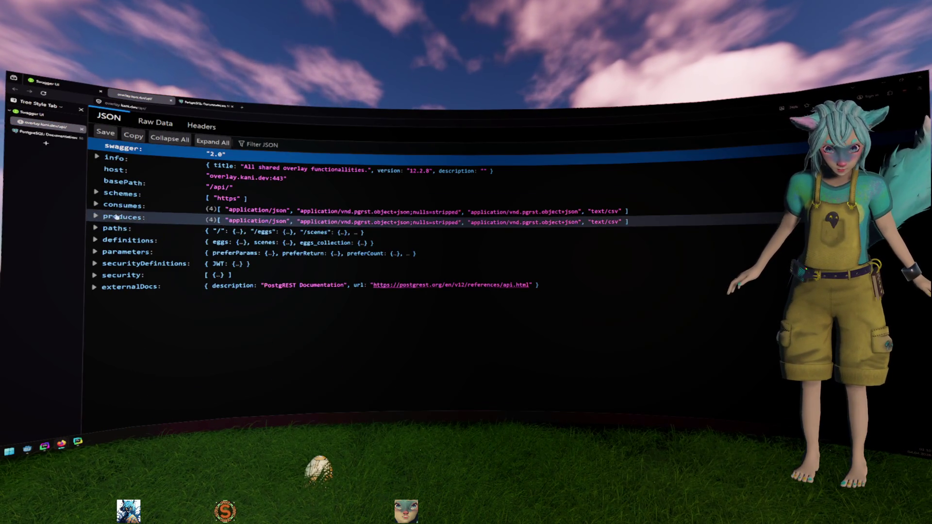
{"action": "left_click", "coordinate": [113, 228]}
{"action": "left_click", "coordinate": [126, 252]}
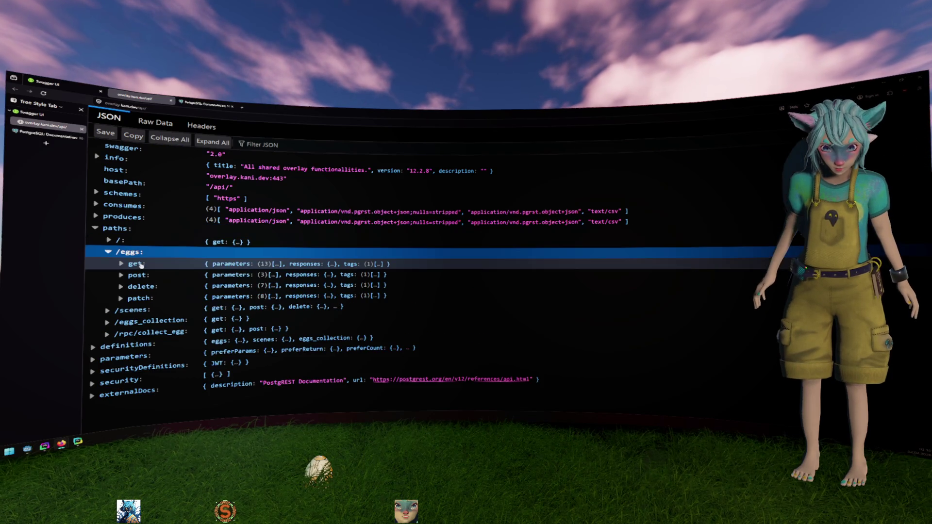
{"action": "left_click", "coordinate": [132, 263]}
{"action": "left_click", "coordinate": [158, 275]}
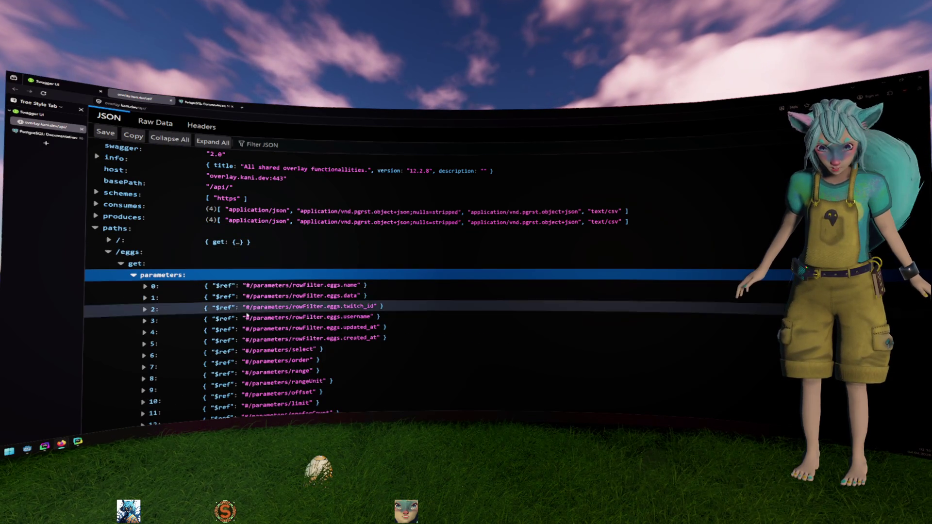
{"action": "scroll", "coordinate": [281, 272], "scroll_direction": "down", "scroll_amount": 5}
{"action": "scroll", "coordinate": [281, 272], "scroll_direction": "up", "scroll_amount": 3}
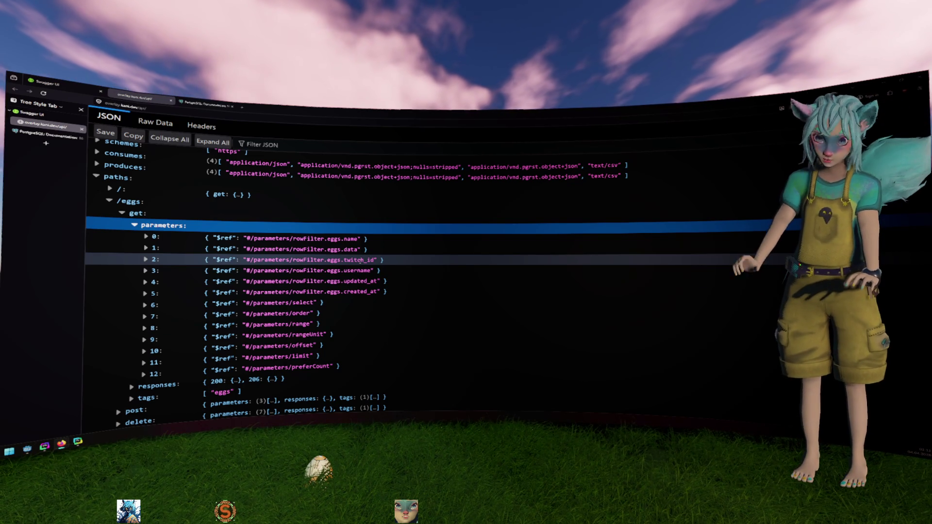
{"action": "key", "text": "alt+Tab"}
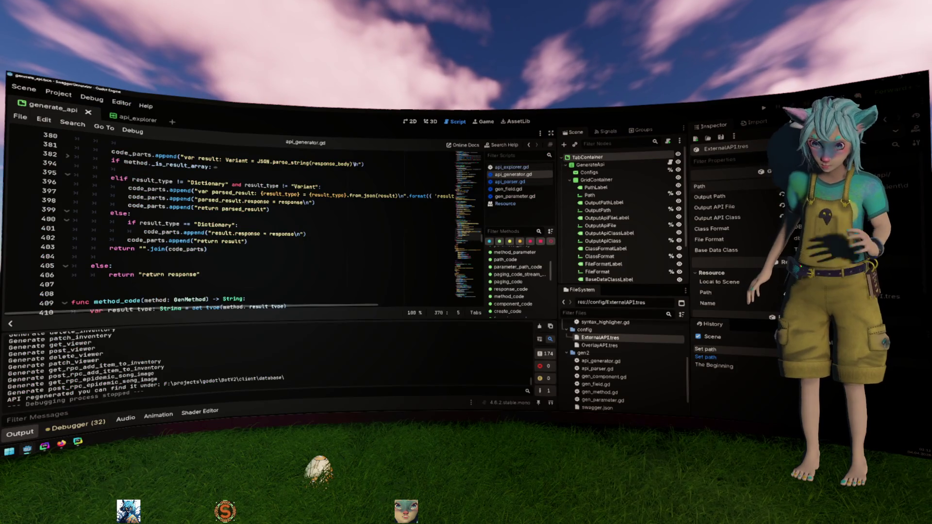
Run the generator, parse the Swagger spec, and preview get_twitch_messages example code before closing the explorer
{"action": "key", "text": "F5"}
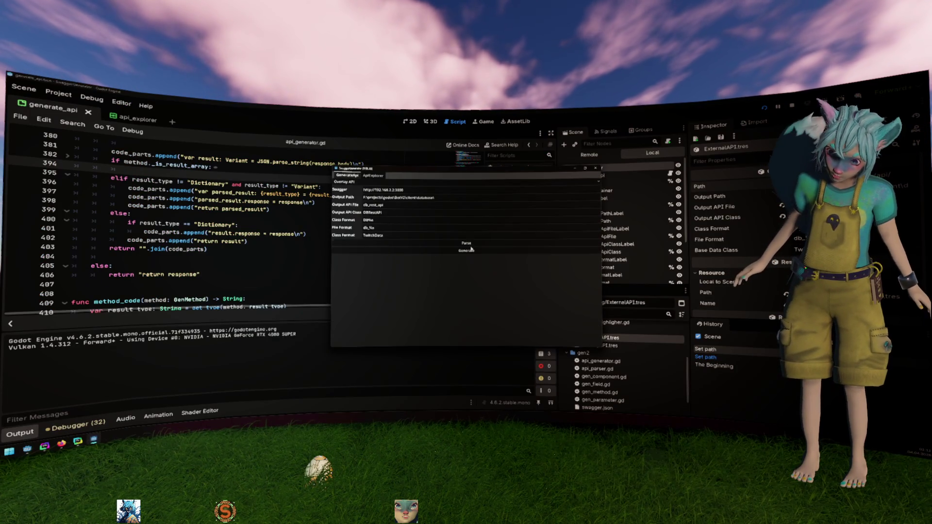
{"action": "left_click", "coordinate": [464, 244]}
{"action": "left_click", "coordinate": [374, 176]}
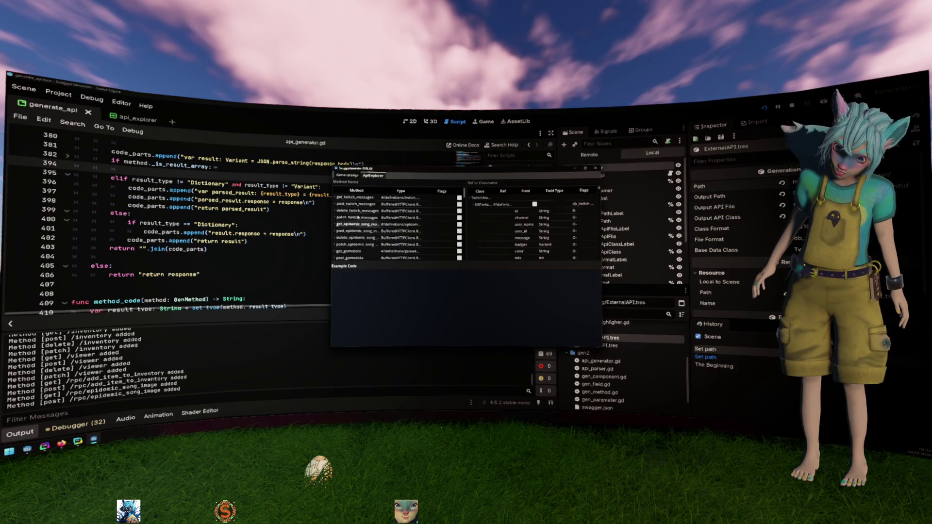
{"action": "left_click", "coordinate": [335, 197]}
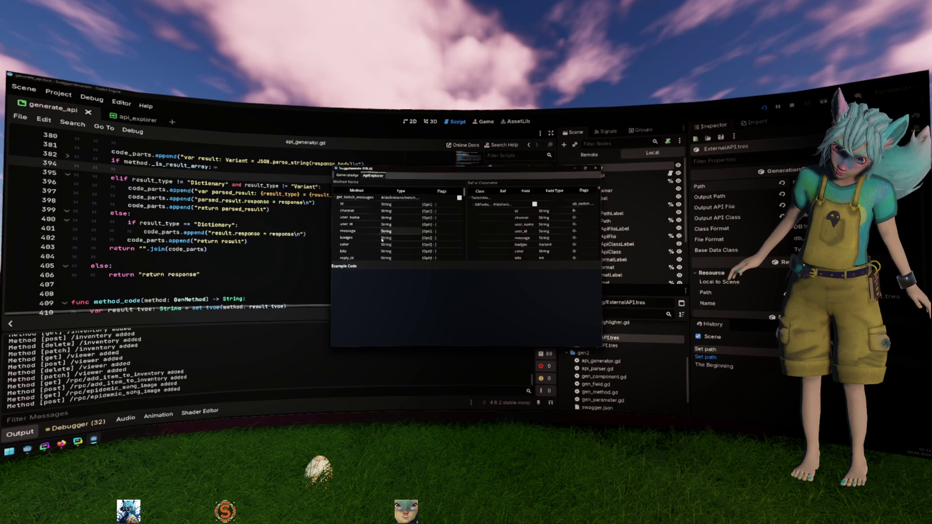
{"action": "left_click", "coordinate": [336, 198]}
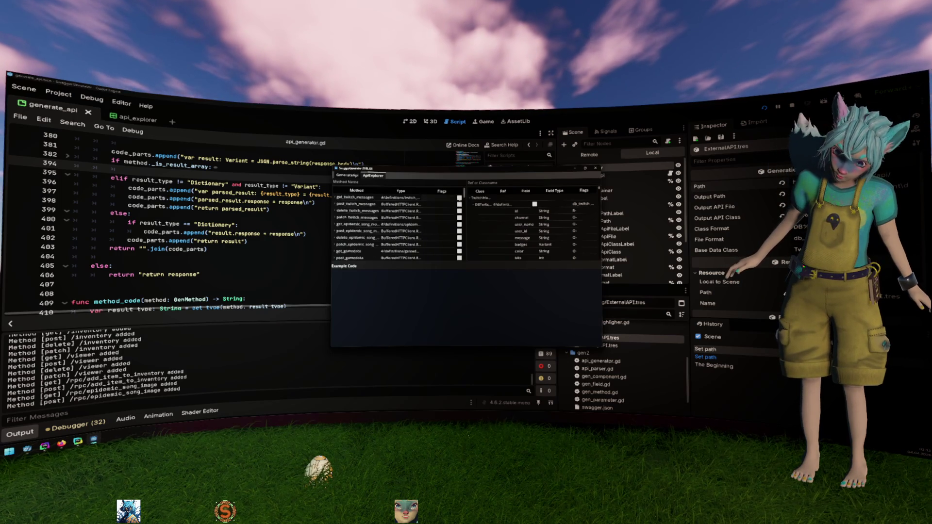
{"action": "scroll", "coordinate": [394, 293], "scroll_direction": "down", "scroll_amount": 5}
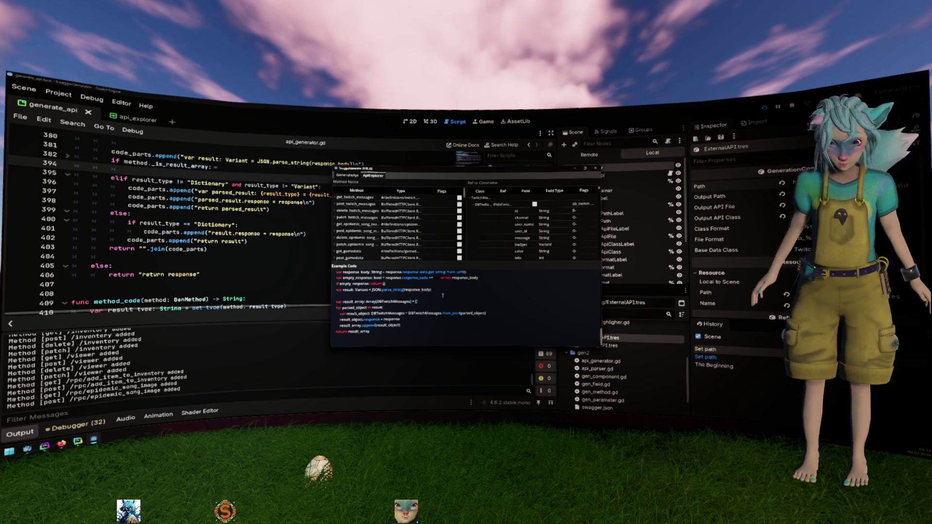
{"action": "key", "text": "alt+F4"}
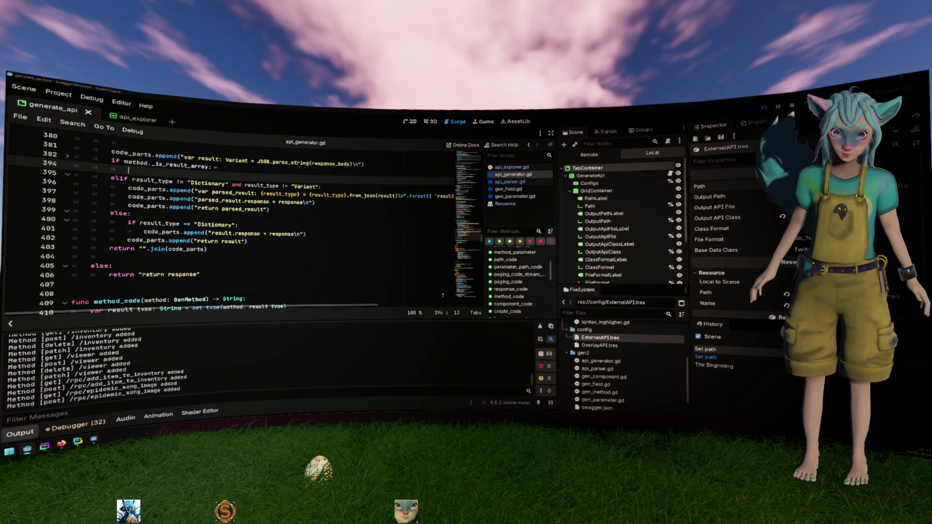
{"action": "key", "text": "alt+Tab"}
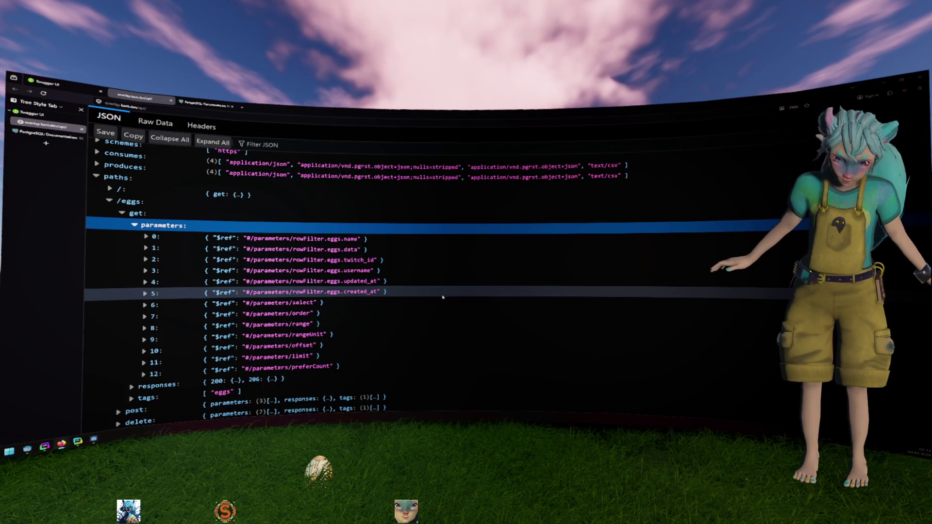
{"action": "scroll", "coordinate": [443, 297], "scroll_direction": "up", "scroll_amount": 2}
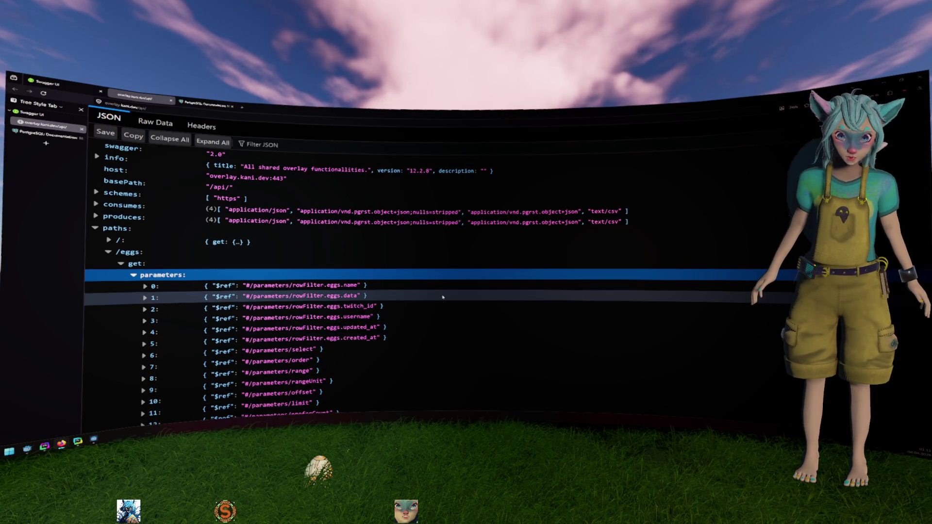
{"action": "key", "text": "alt+Tab"}
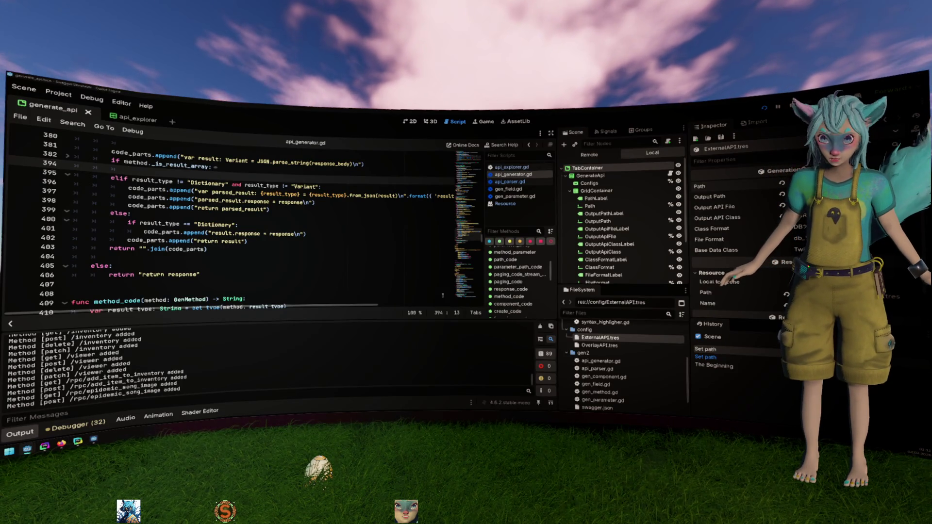
{"action": "key", "text": "alt+Tab"}
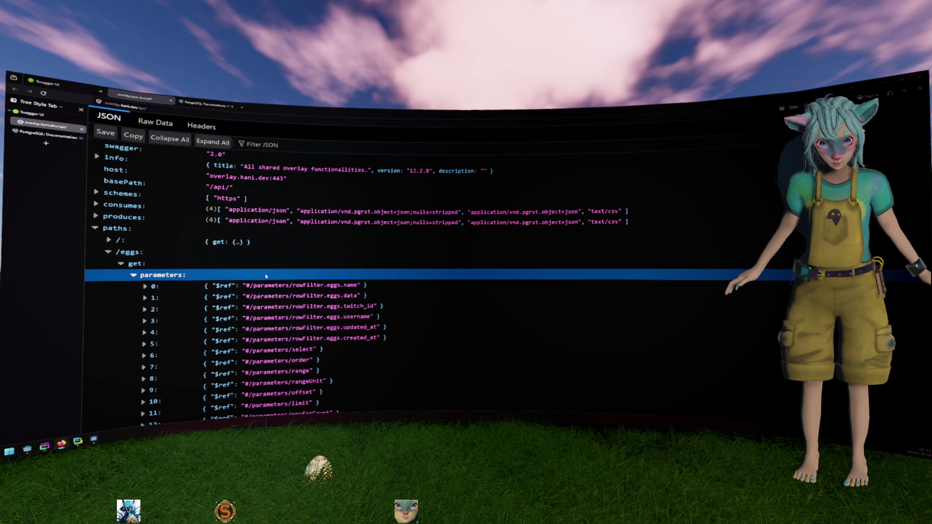
{"action": "key", "text": "alt+Tab"}
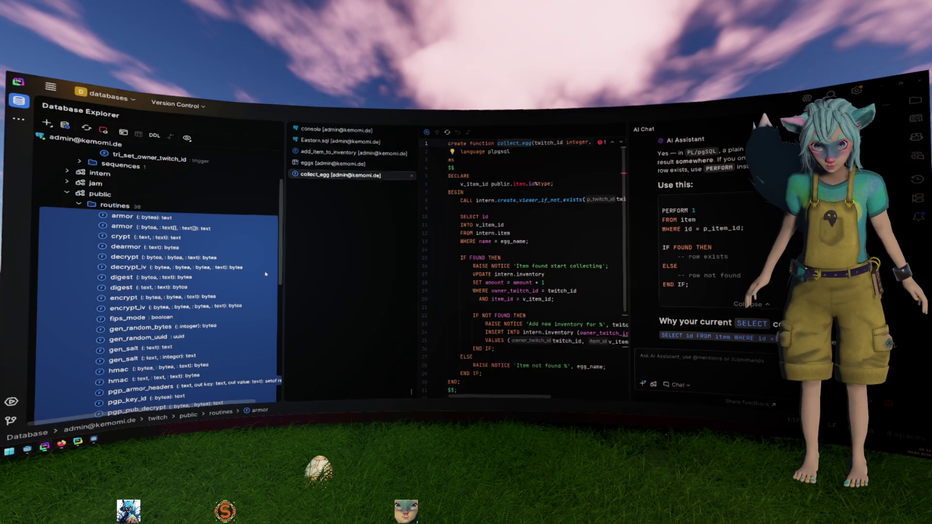
Select the twitch database's api schema and inspect the collect_egg routine signature
{"action": "scroll", "coordinate": [159, 239], "scroll_direction": "up", "scroll_amount": 3}
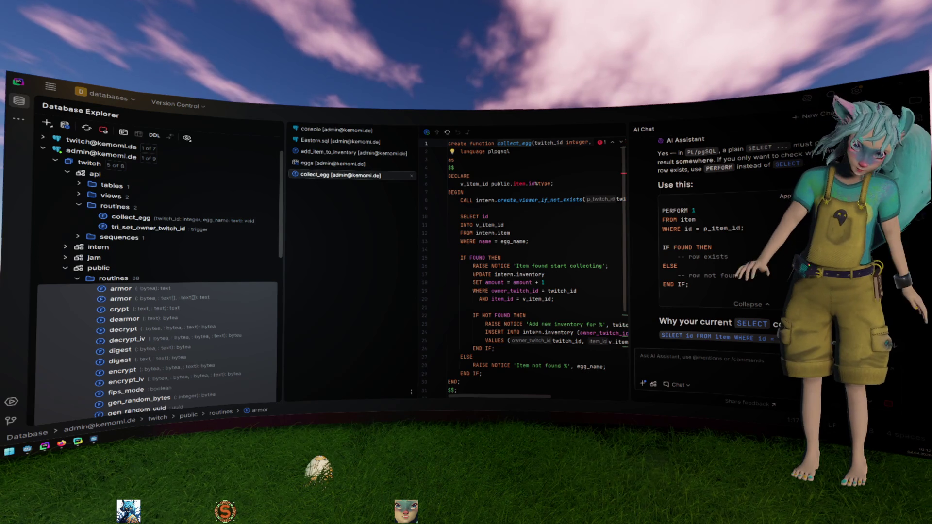
{"action": "left_click", "coordinate": [250, 174]}
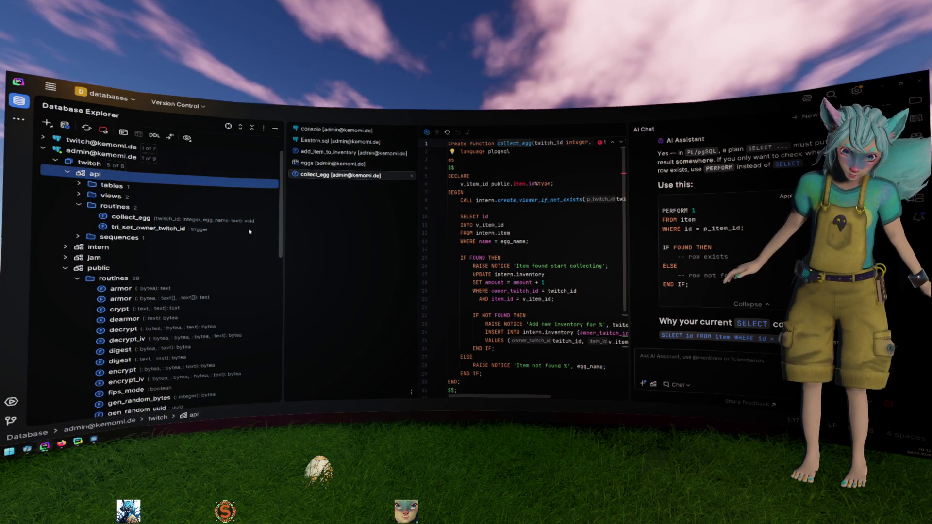
{"action": "left_click", "coordinate": [226, 218]}
{"action": "left_click", "coordinate": [123, 180]}
{"action": "left_click", "coordinate": [212, 231], "text": "shift"}
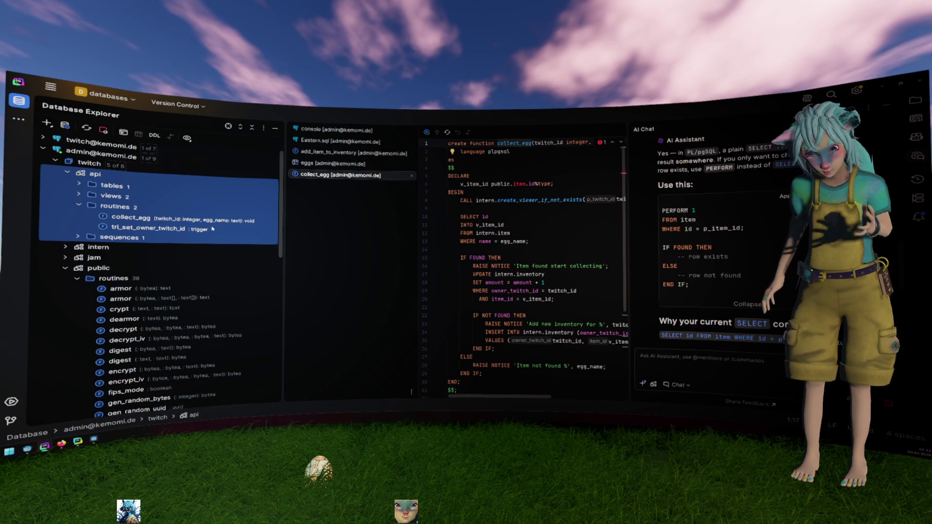
{"action": "scroll", "coordinate": [211, 229], "scroll_direction": "down", "scroll_amount": 3}
{"action": "scroll", "coordinate": [91, 270], "scroll_direction": "up", "scroll_amount": 3}
Collapse the public schema and open the collect_egg function definition
{"action": "double_click", "coordinate": [91, 269]}
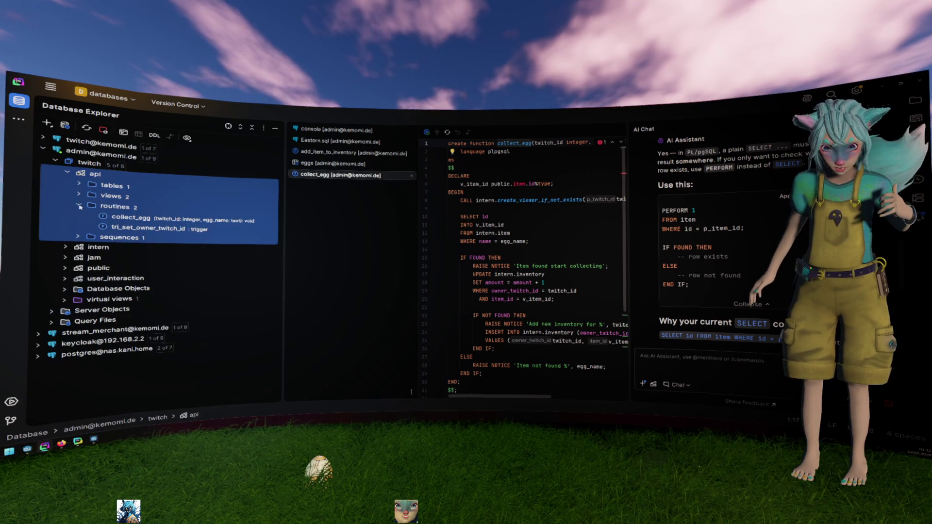
{"action": "left_click", "coordinate": [93, 269]}
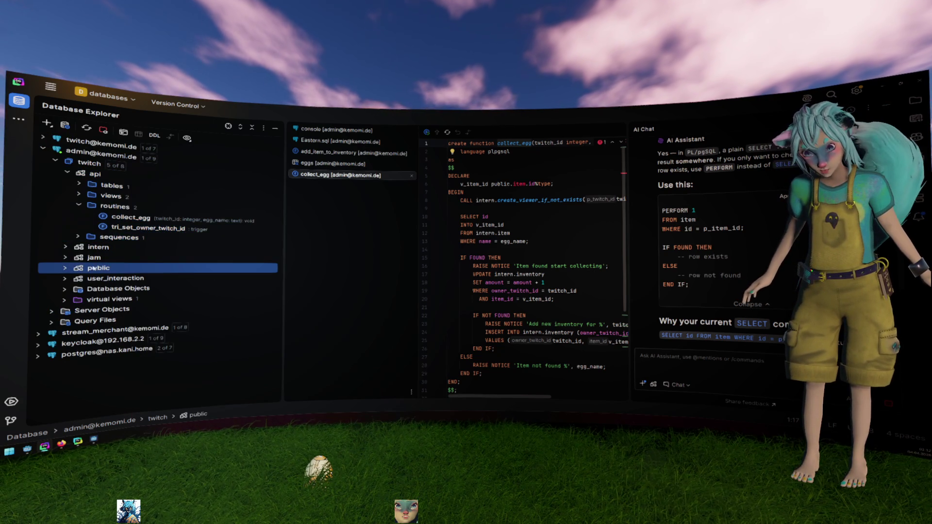
{"action": "left_click", "coordinate": [117, 247]}
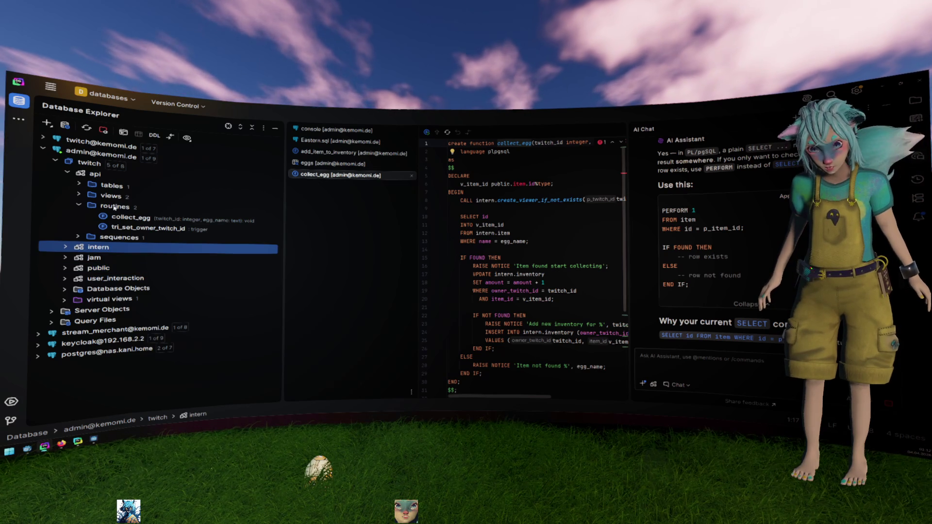
{"action": "double_click", "coordinate": [146, 218]}
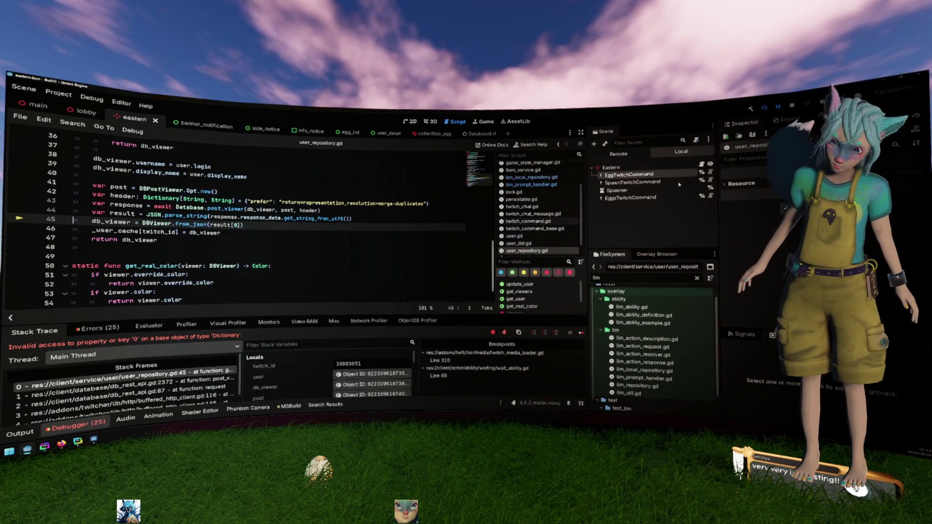
Rebuild and rerun the project with F5, then switch to the Drawing Studio page
{"action": "key", "text": "F5"}
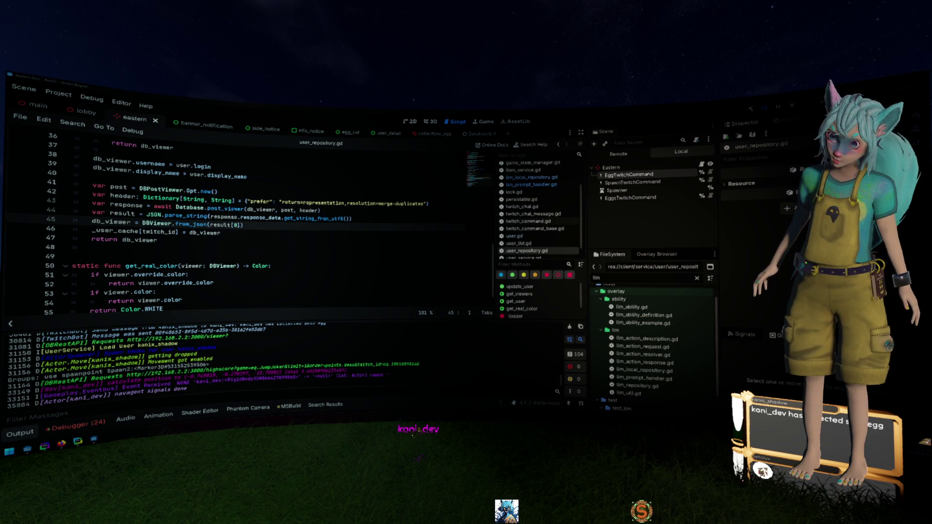
{"action": "key", "text": "alt+Tab"}
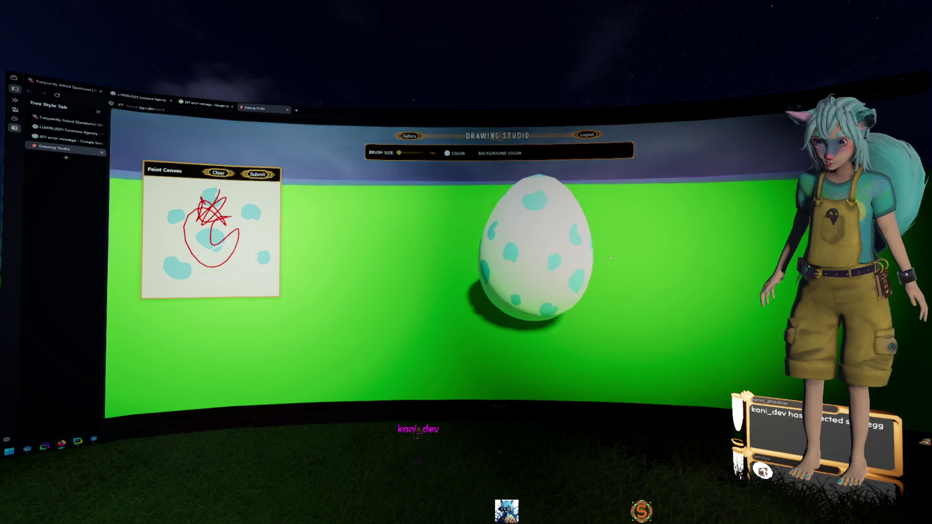
Add a light stroke to the egg drawing, submit it to show the naming form, then return to Godot
{"action": "left_click_drag", "start_coordinate": [226, 231], "coordinate": [213, 241]}
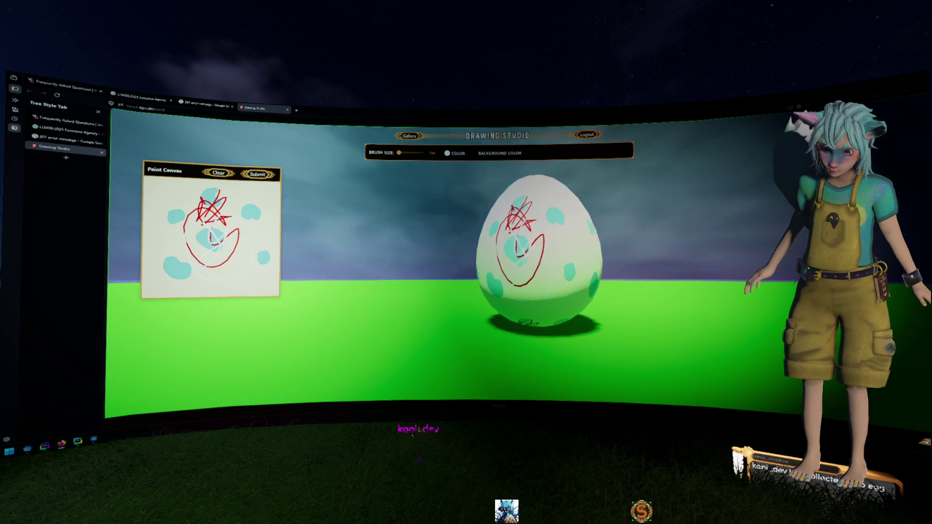
{"action": "left_click", "coordinate": [257, 174]}
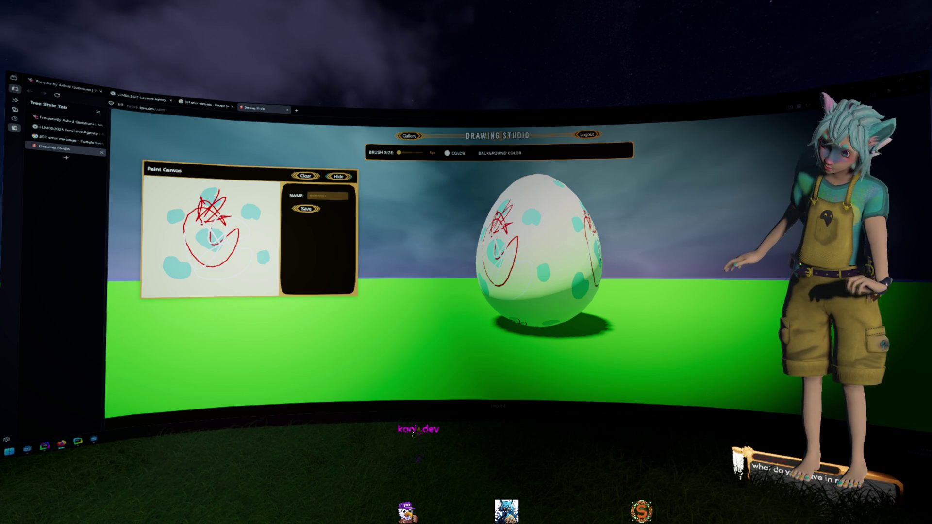
{"action": "key", "text": "alt+Tab"}
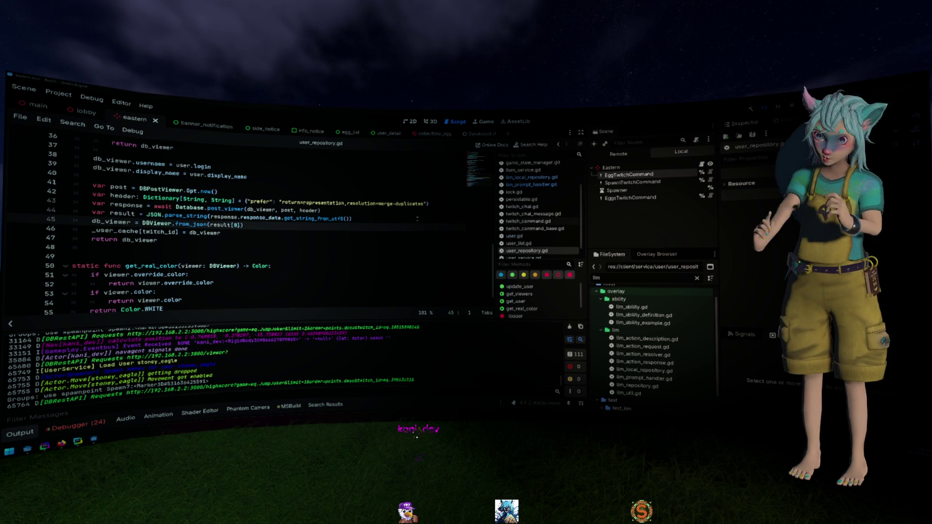
{"action": "left_click", "coordinate": [456, 220]}
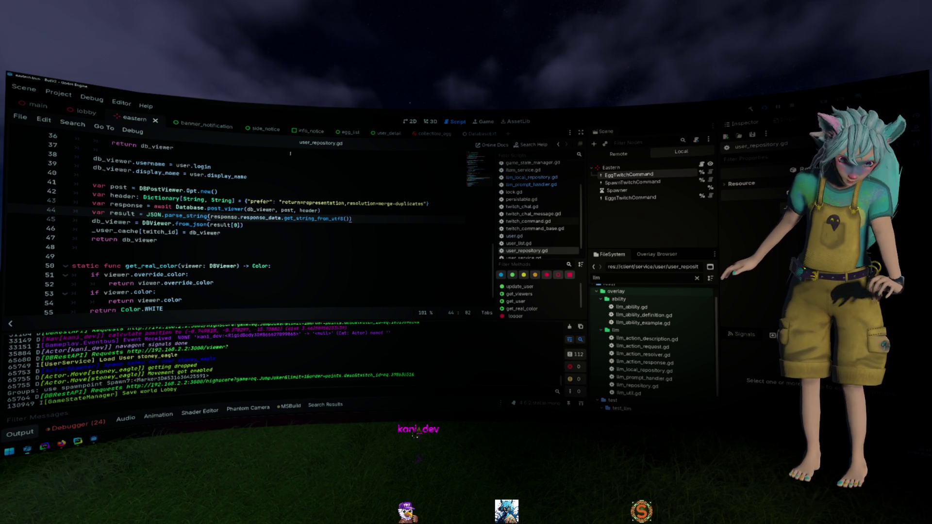
{"action": "left_click", "coordinate": [250, 153]}
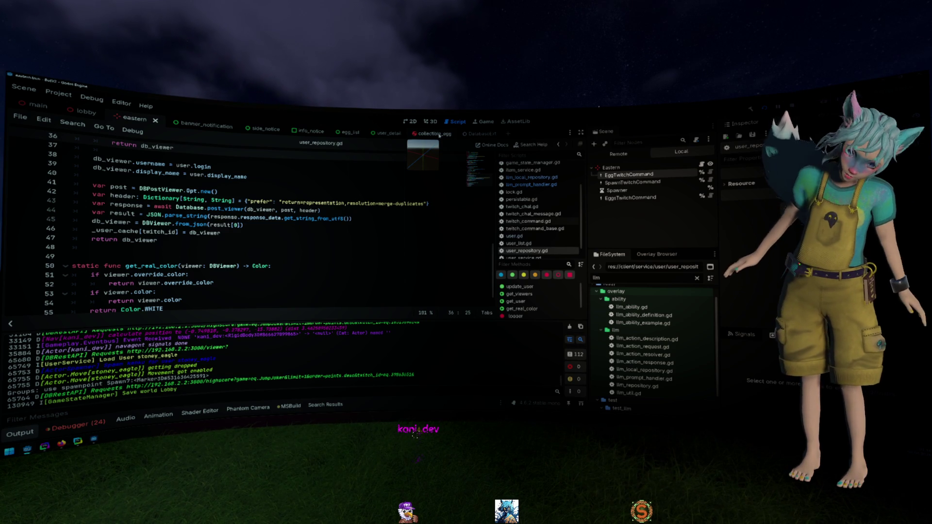
{"action": "key", "text": "ctrl+F2"}
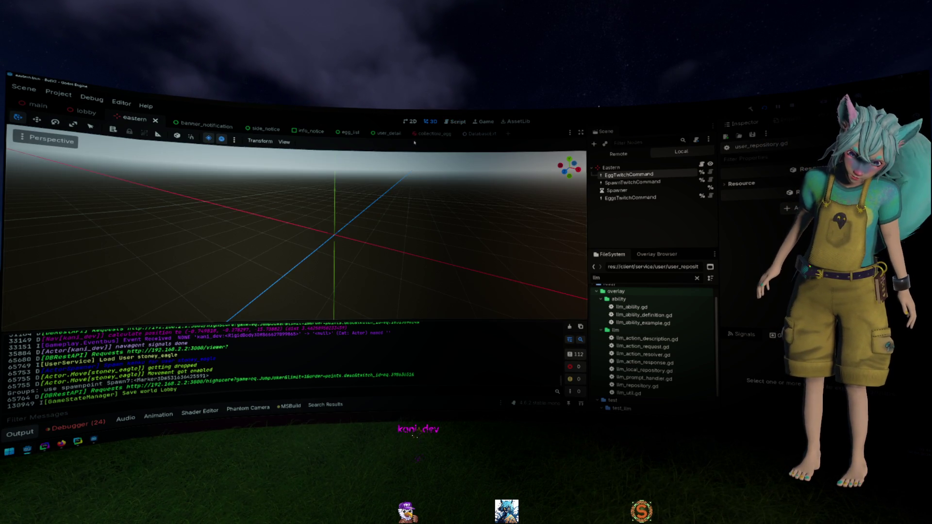
{"action": "key", "text": "ctrl+F3"}
{"action": "scroll", "coordinate": [393, 216], "scroll_direction": "up", "scroll_amount": 2}
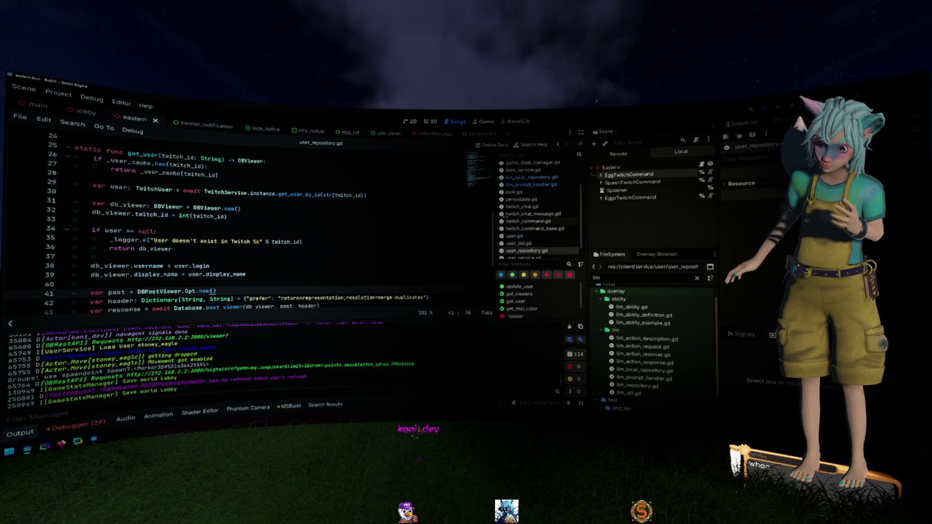
Refresh the overlay list in the Overlay Browser and widen the dock
{"action": "left_click", "coordinate": [637, 257]}
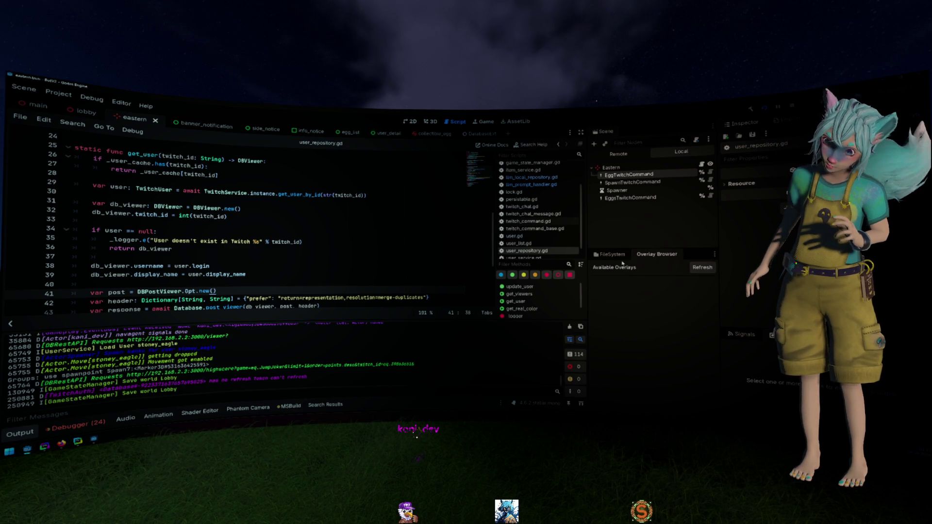
{"action": "left_click", "coordinate": [702, 267]}
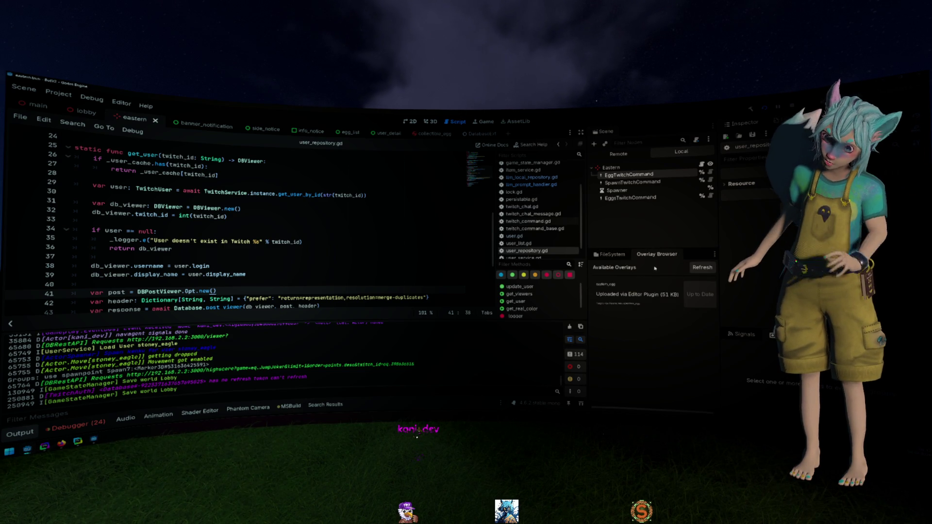
{"action": "left_click_drag", "start_coordinate": [586, 290], "coordinate": [517, 291]}
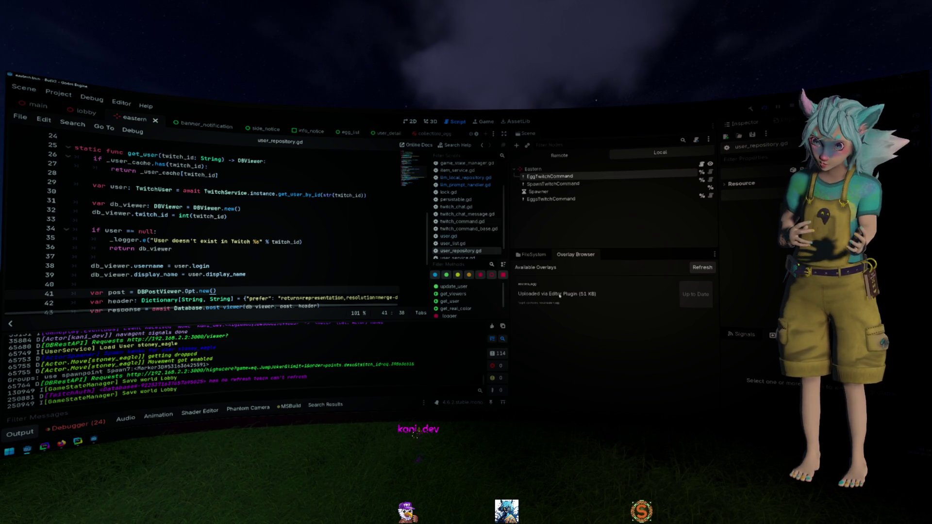
Filter the FileSystem to 'egg' and bring up file actions for eastern_egg.tscn
{"action": "left_click", "coordinate": [534, 255]}
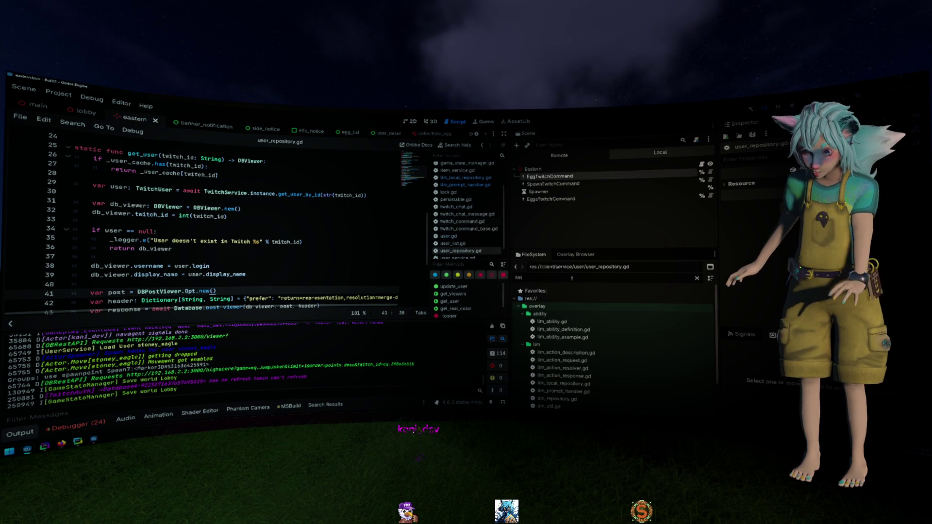
{"action": "key", "text": "BackSpace"}
{"action": "key", "text": "BackSpace"}
{"action": "key", "text": "BackSpace"}
{"action": "type", "text": "egg"}
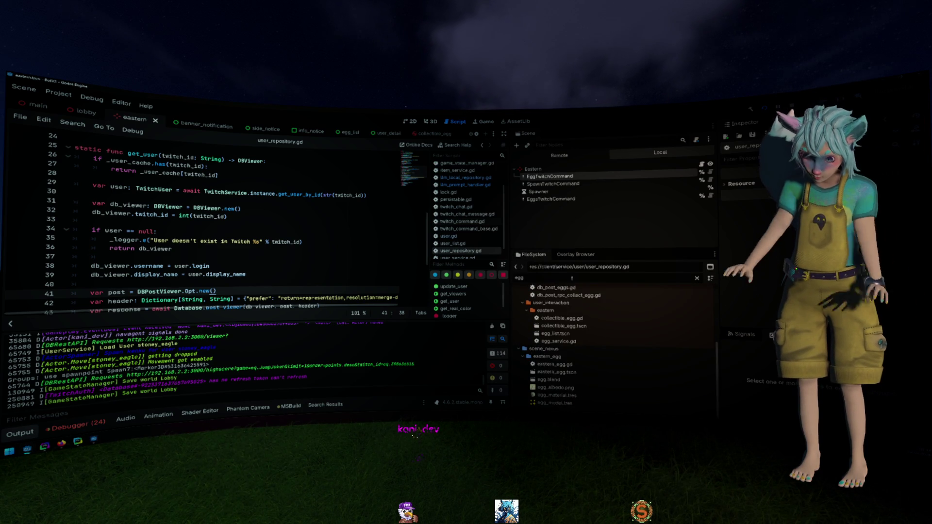
{"action": "left_click", "coordinate": [564, 318]}
{"action": "scroll", "coordinate": [579, 331], "scroll_direction": "up", "scroll_amount": 3}
{"action": "scroll", "coordinate": [579, 331], "scroll_direction": "down", "scroll_amount": 5}
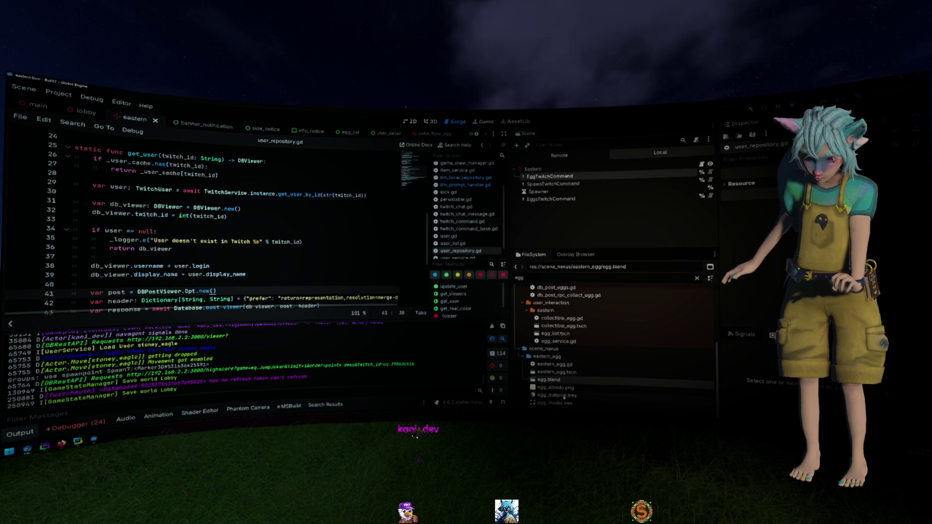
{"action": "left_click", "coordinate": [566, 372]}
{"action": "right_click", "coordinate": [565, 374]}
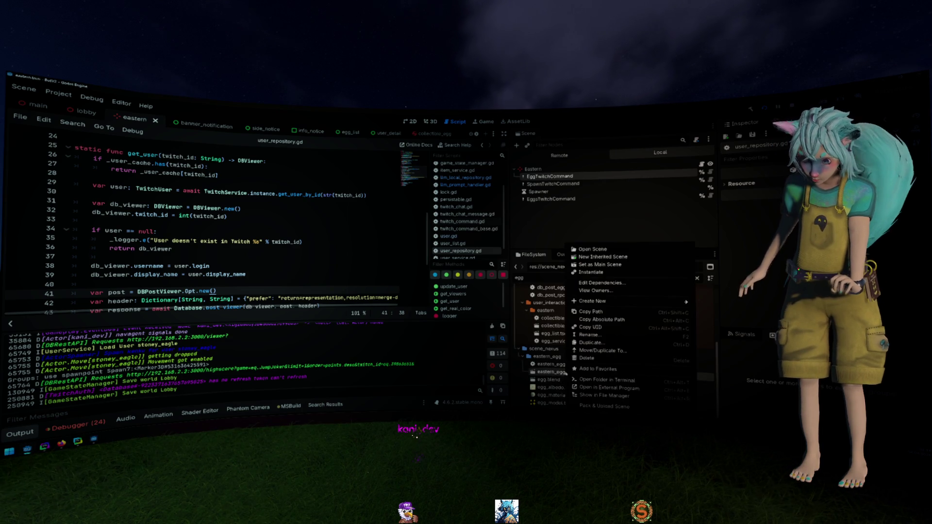
Open eastern_egg.tscn in the 3D view and orbit around the egg
{"action": "left_click", "coordinate": [591, 249]}
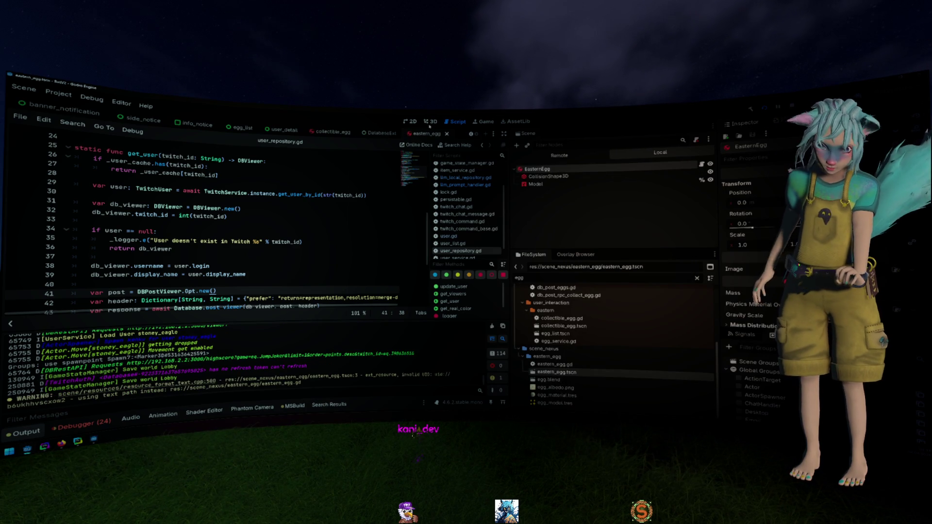
{"action": "left_click", "coordinate": [428, 122]}
{"action": "scroll", "coordinate": [339, 231], "scroll_direction": "up", "scroll_amount": 8}
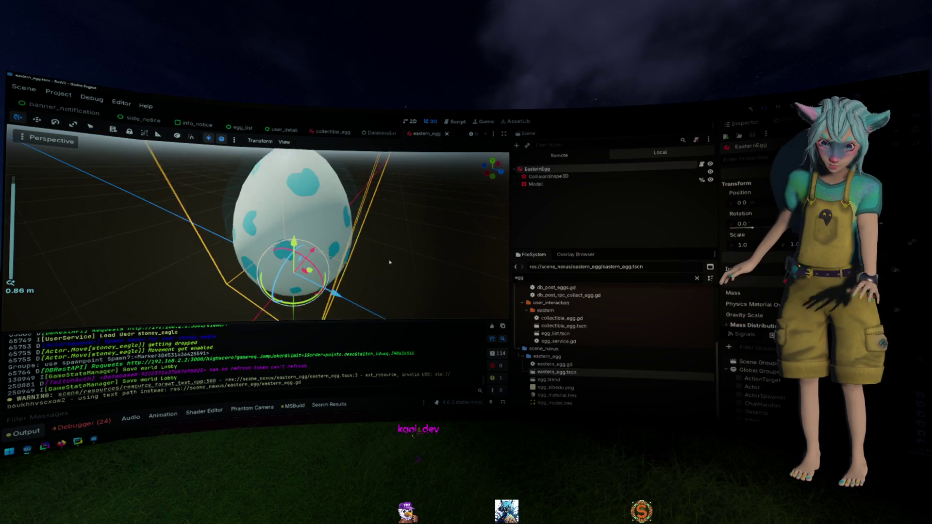
{"action": "scroll", "coordinate": [346, 238], "scroll_direction": "down", "scroll_amount": 3}
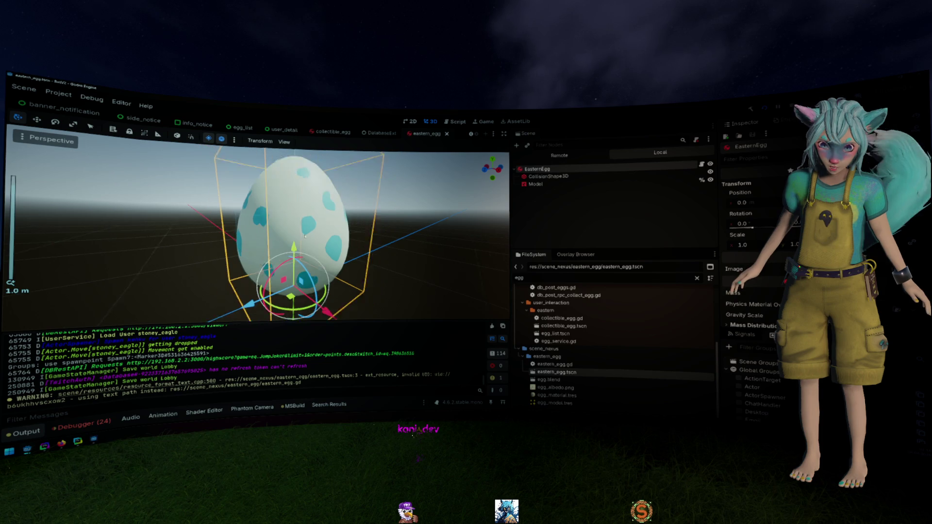
{"action": "left_click_drag", "start_coordinate": [329, 211], "coordinate": [369, 229]}
Pack and upload eastern_egg.tscn as an overlay, then refresh the Overlay Browser list
{"action": "right_click", "coordinate": [553, 373]}
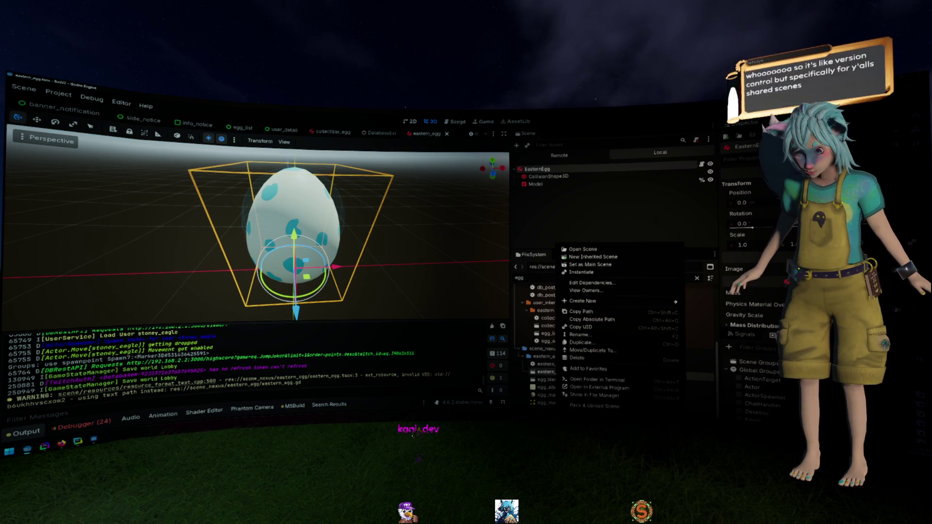
{"action": "left_click", "coordinate": [604, 406]}
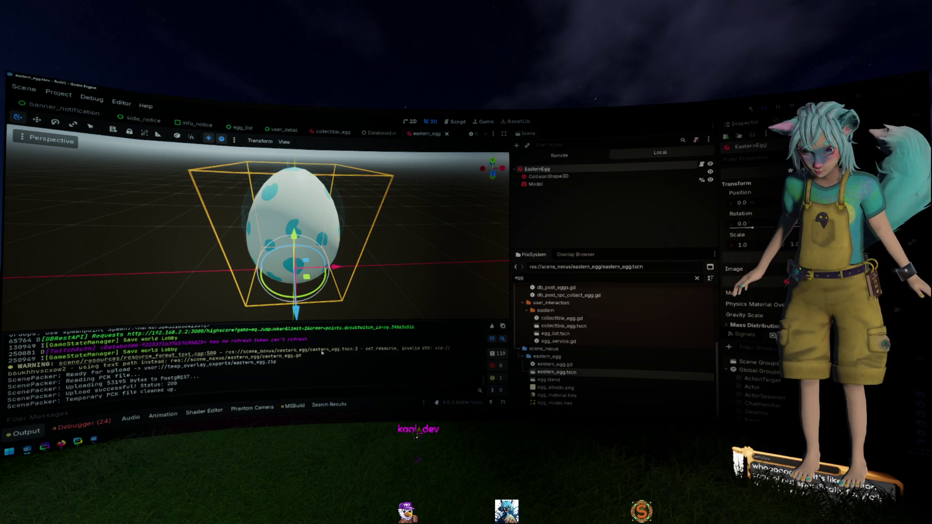
{"action": "left_click", "coordinate": [575, 255]}
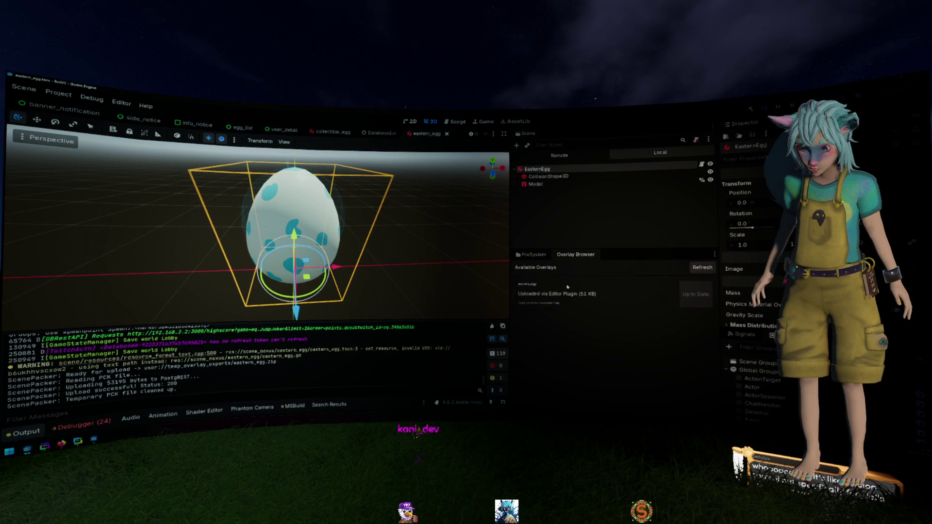
{"action": "left_click", "coordinate": [703, 270]}
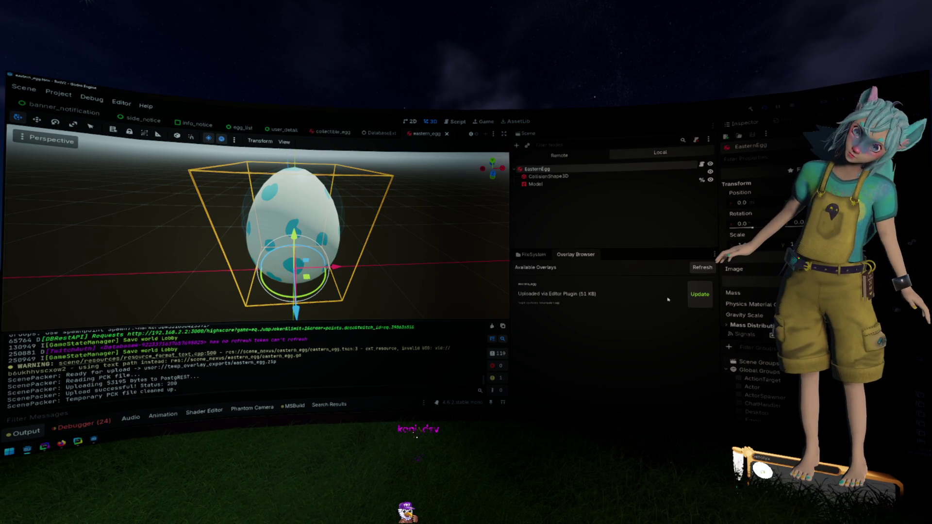
In DataGrip, open the api scenes table data and close the AI Chat panel
{"action": "left_click", "coordinate": [47, 446]}
{"action": "left_click", "coordinate": [77, 184]}
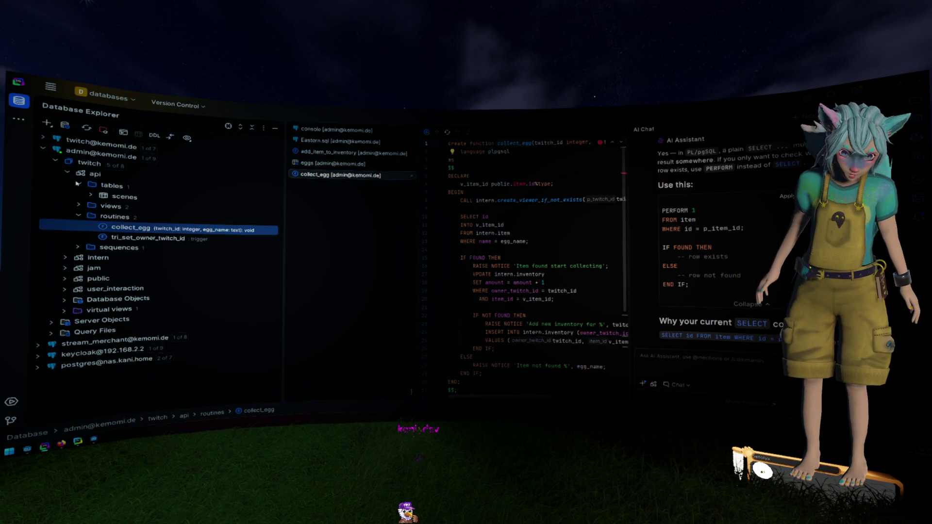
{"action": "double_click", "coordinate": [124, 196]}
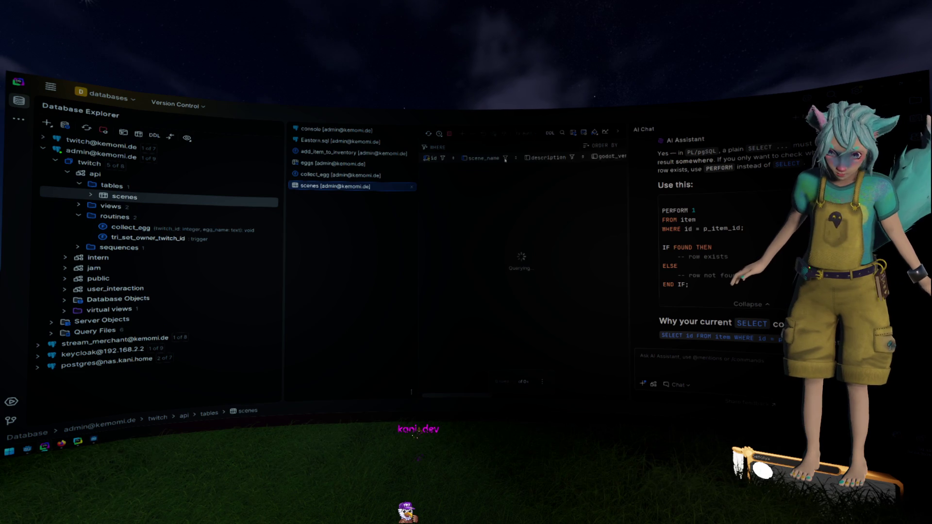
{"action": "key", "text": "shift+Escape"}
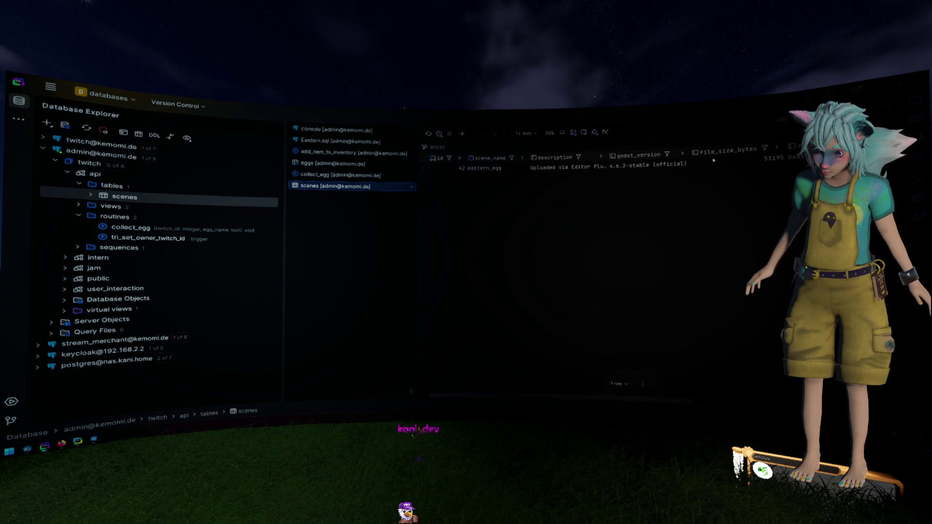
Check the eastern_egg row's godot_version, zip_data and description values, then close the table
{"action": "left_click", "coordinate": [630, 166]}
{"action": "key", "text": "Right"}
{"action": "key", "text": "Right"}
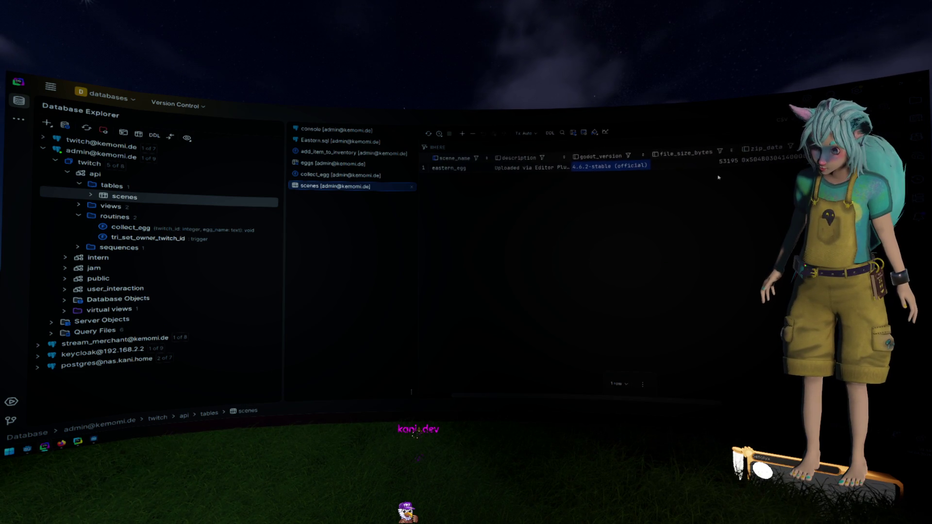
{"action": "scroll", "coordinate": [684, 168], "scroll_direction": "right", "scroll_amount": 5}
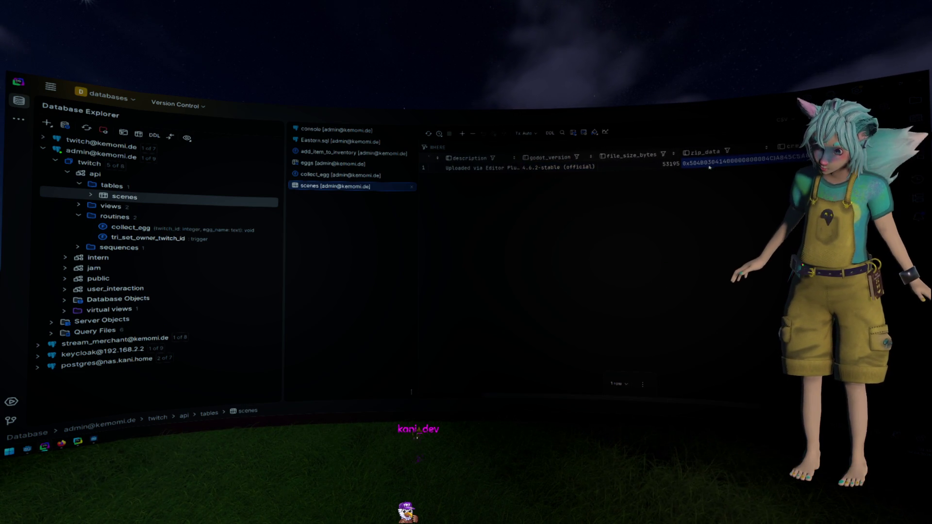
{"action": "scroll", "coordinate": [743, 175], "scroll_direction": "right", "scroll_amount": 2}
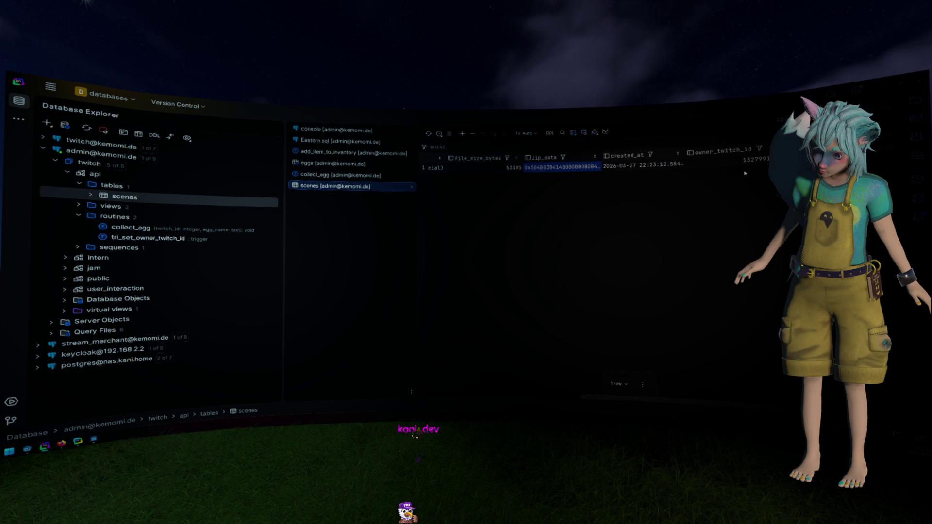
{"action": "scroll", "coordinate": [699, 182], "scroll_direction": "left", "scroll_amount": 10}
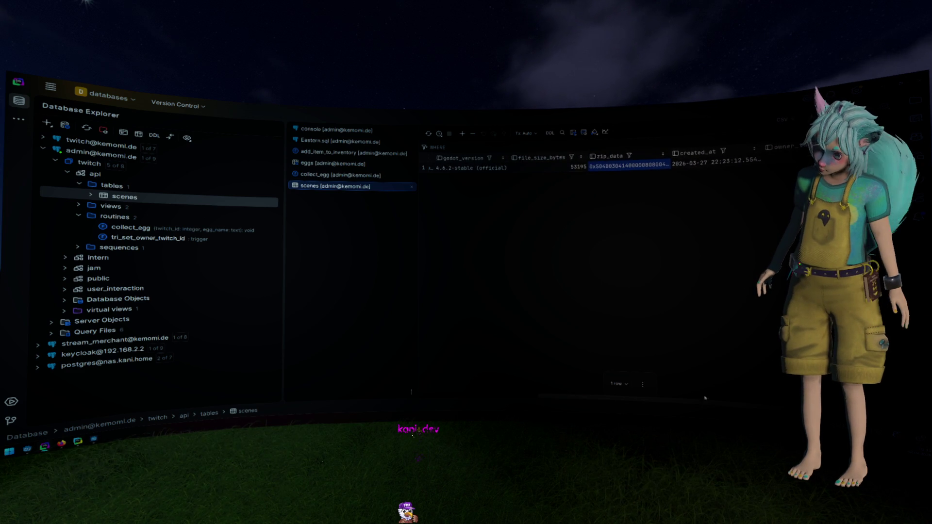
{"action": "key", "text": "Left"}
{"action": "key", "text": "Left"}
{"action": "key", "text": "Left"}
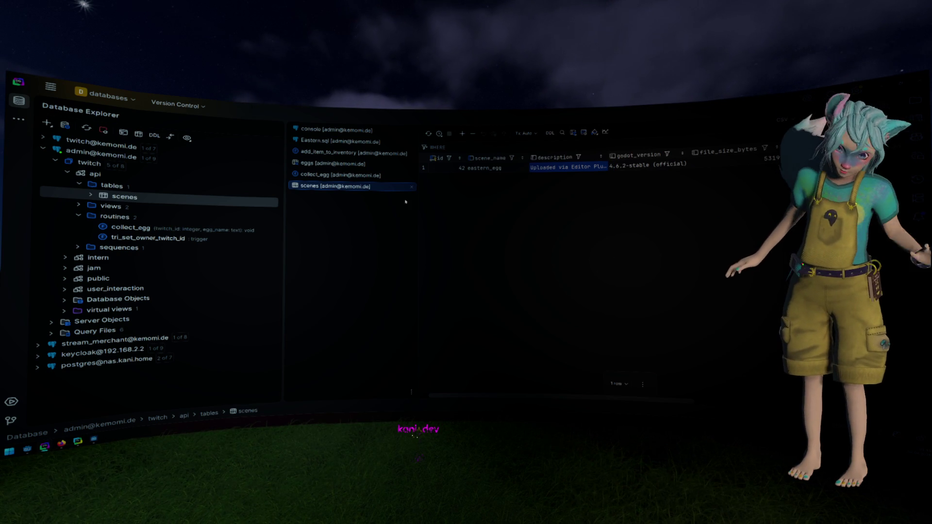
{"action": "key", "text": "ctrl+F4"}
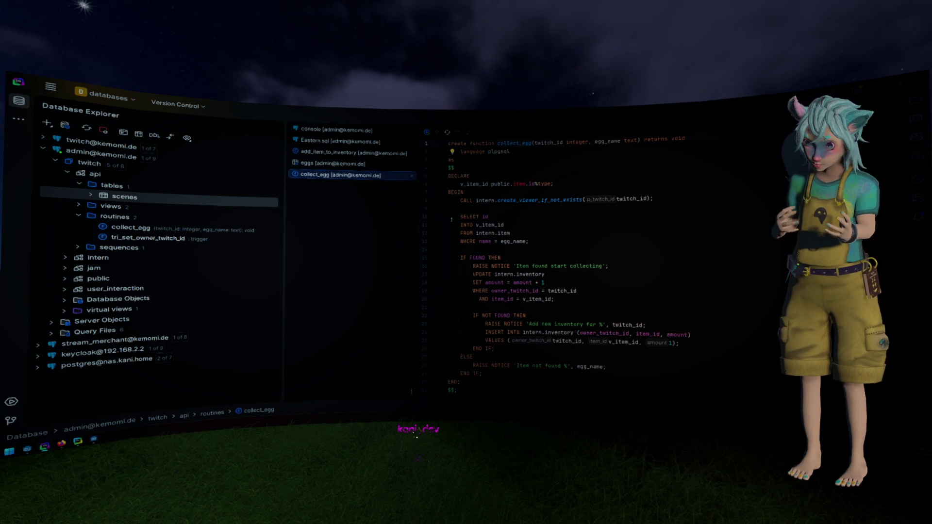
Review the v_item_id usage on lines 9–11 of collect_egg, then return to Godot
{"action": "left_click", "coordinate": [452, 222]}
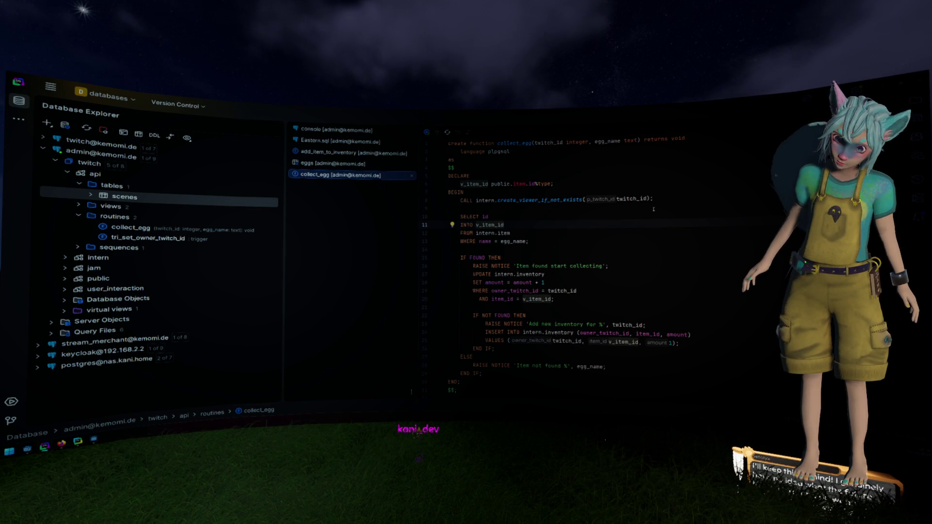
{"action": "left_click", "coordinate": [655, 209]}
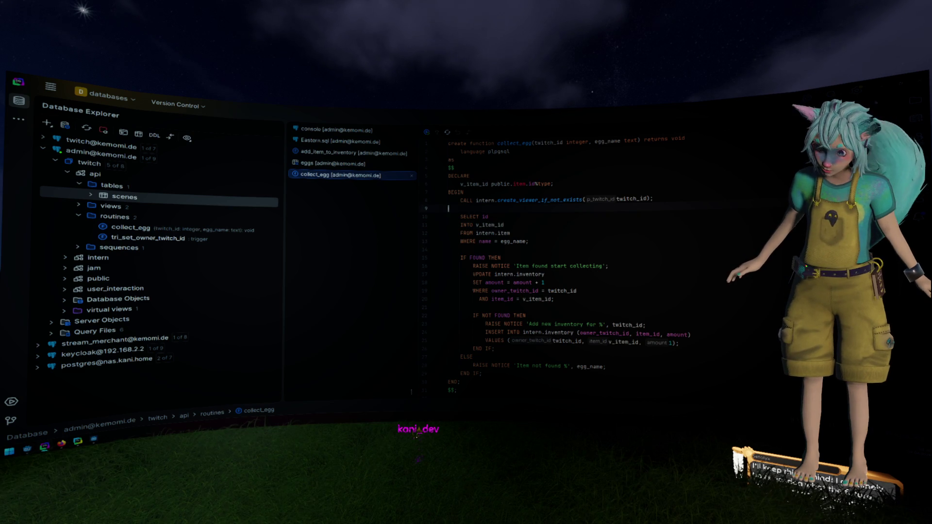
{"action": "key", "text": "alt+Tab"}
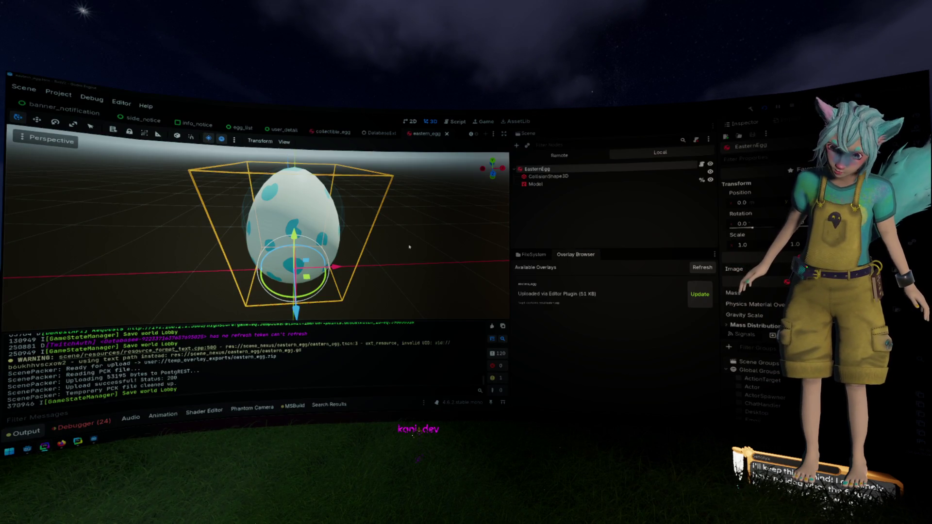